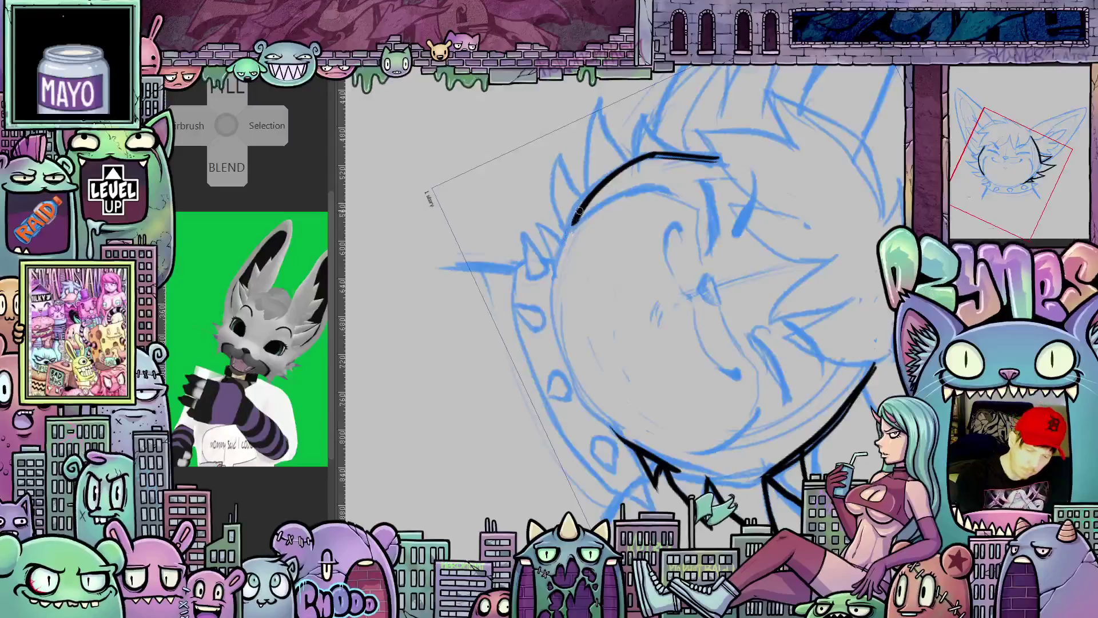
Step: Ink the left side and round lower outline of the cat head, thickening the left edge
drag(577, 216, 561, 250)
drag(564, 348, 639, 442)
drag(563, 251, 594, 401)
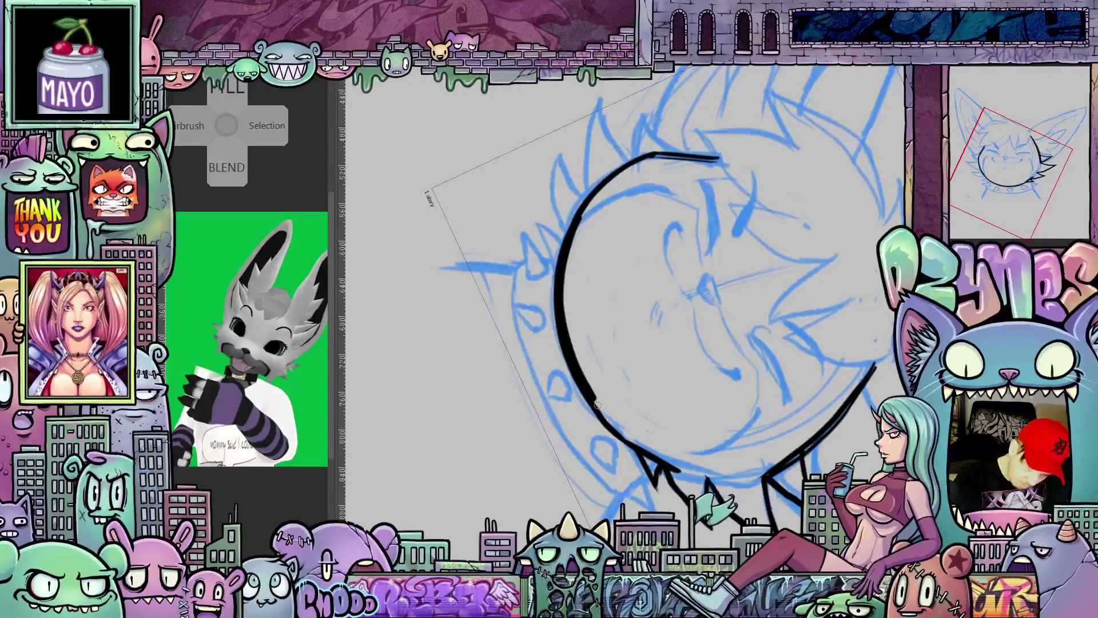
mouse_move(595, 402)
mouse_down()
mouse_move(777, 283)
mouse_move(527, 275)
mouse_up()
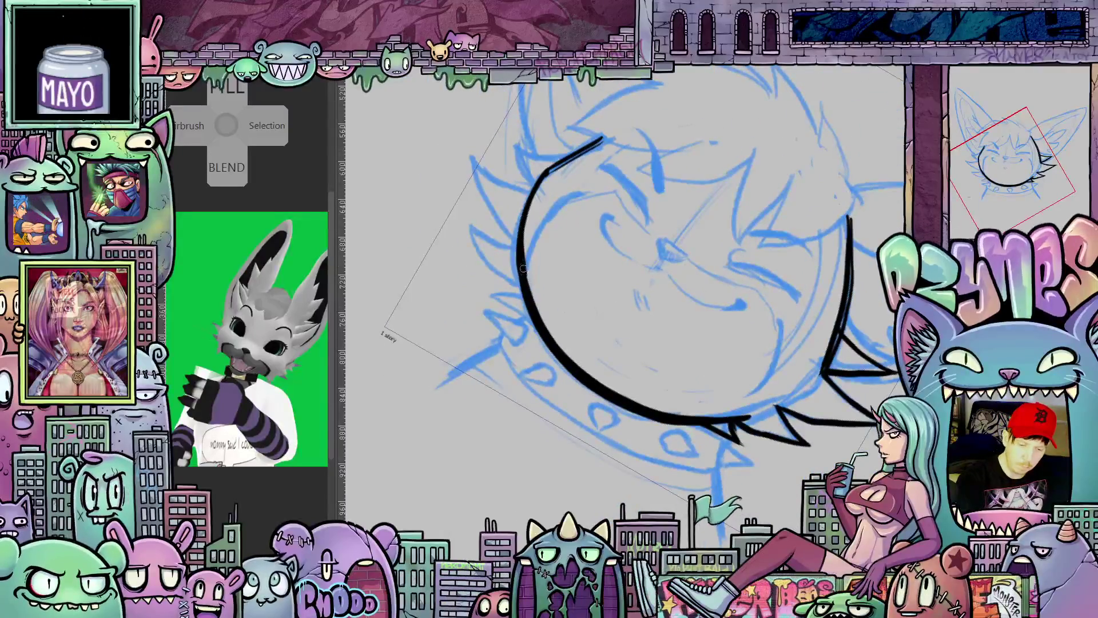
mouse_move(526, 236)
mouse_down()
mouse_move(813, 444)
mouse_move(617, 358)
mouse_up()
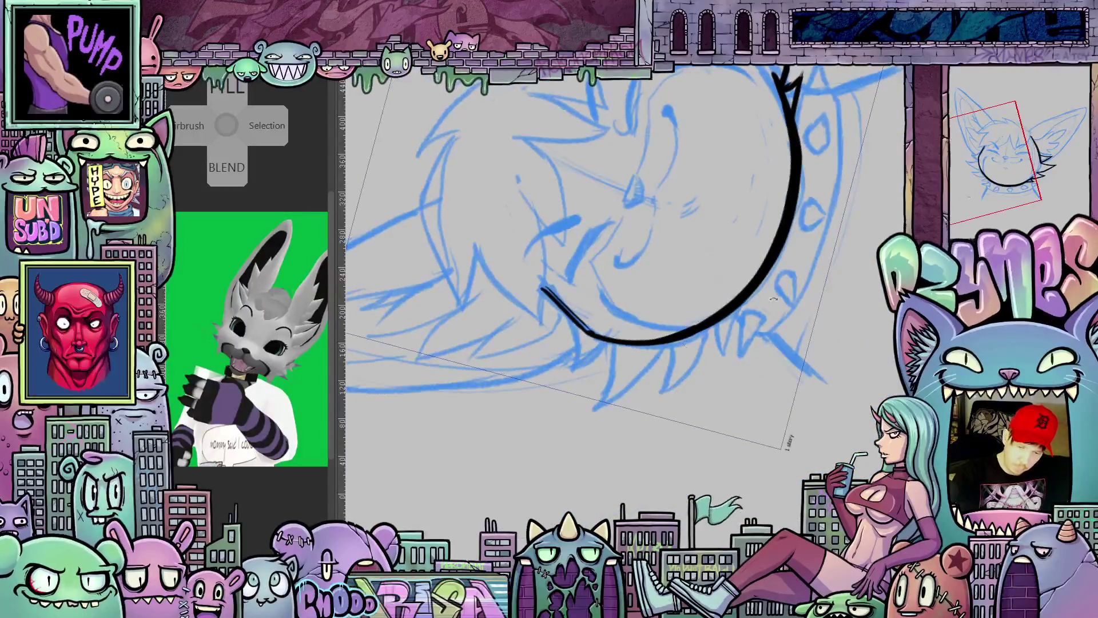
drag(765, 300, 612, 353)
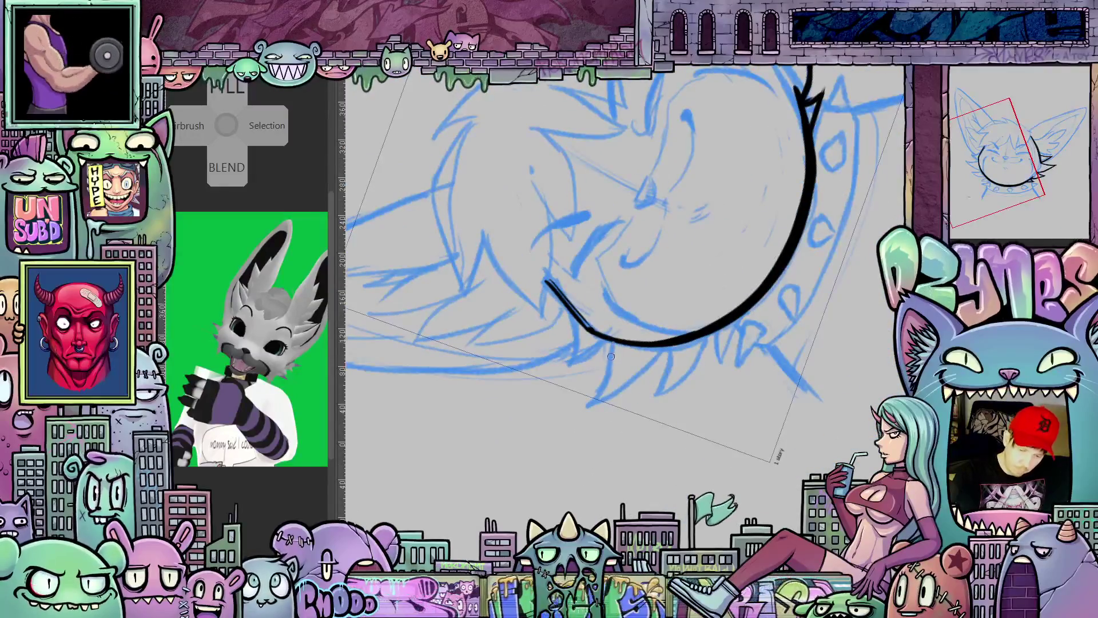
Step: Ink the spiky cheek fur and short strokes below the face, rotating the canvas between strokes
drag(614, 343, 590, 406)
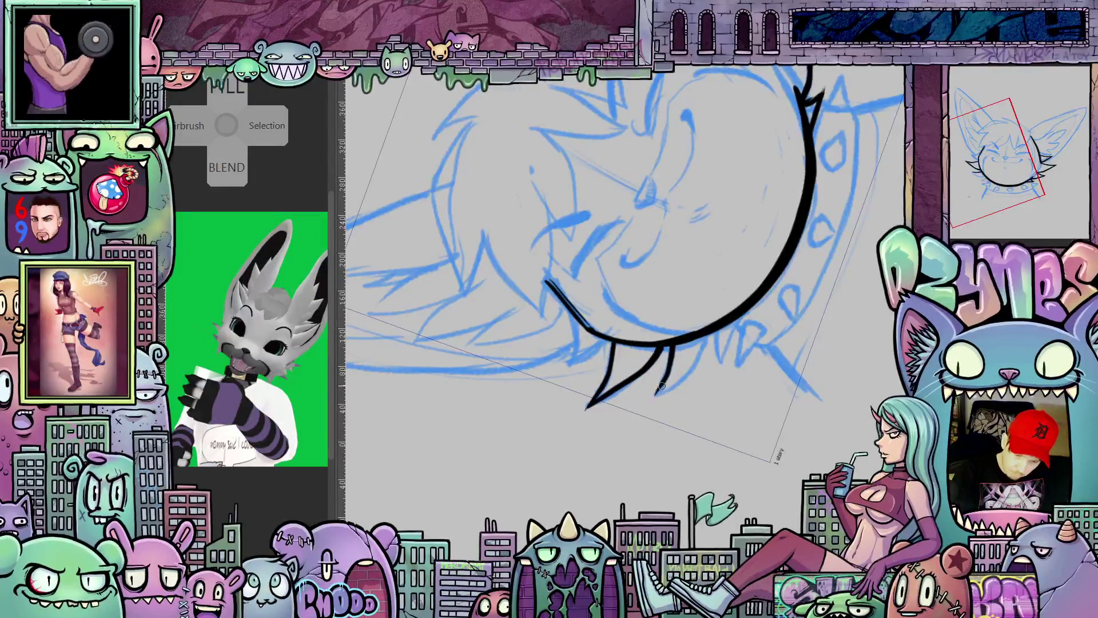
drag(716, 329, 712, 412)
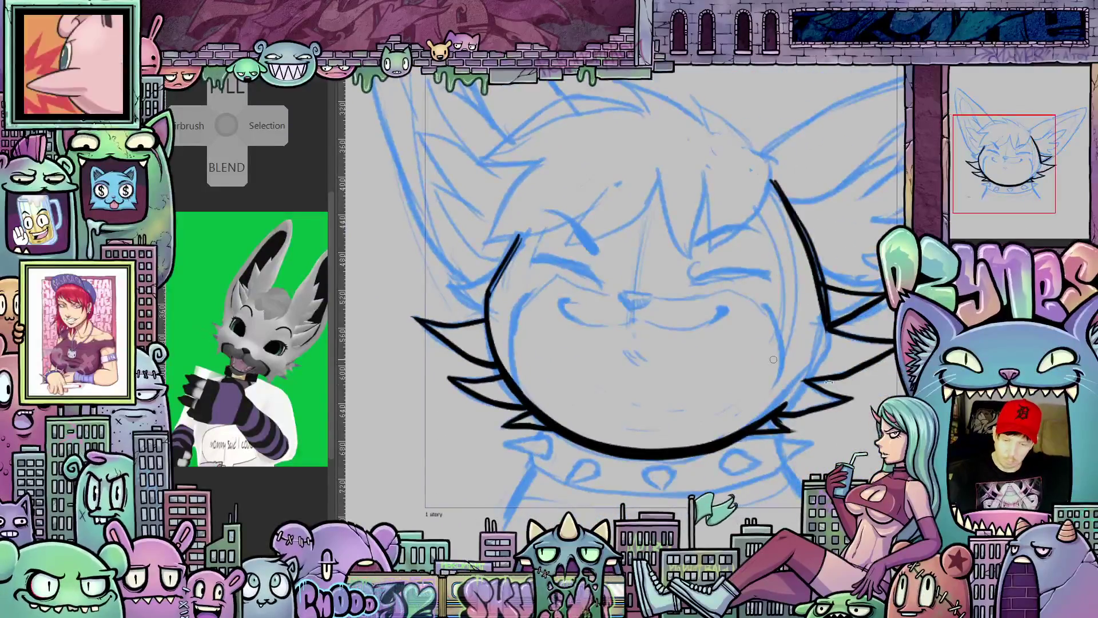
drag(772, 360, 632, 309)
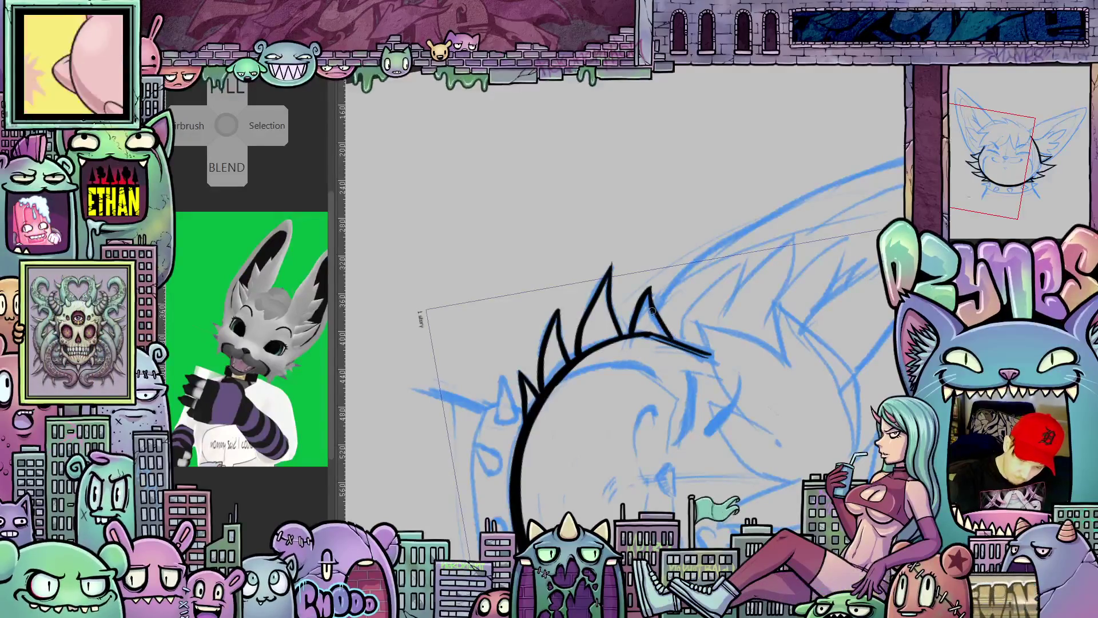
mouse_move(747, 396)
mouse_down()
mouse_move(804, 415)
mouse_move(736, 430)
mouse_up()
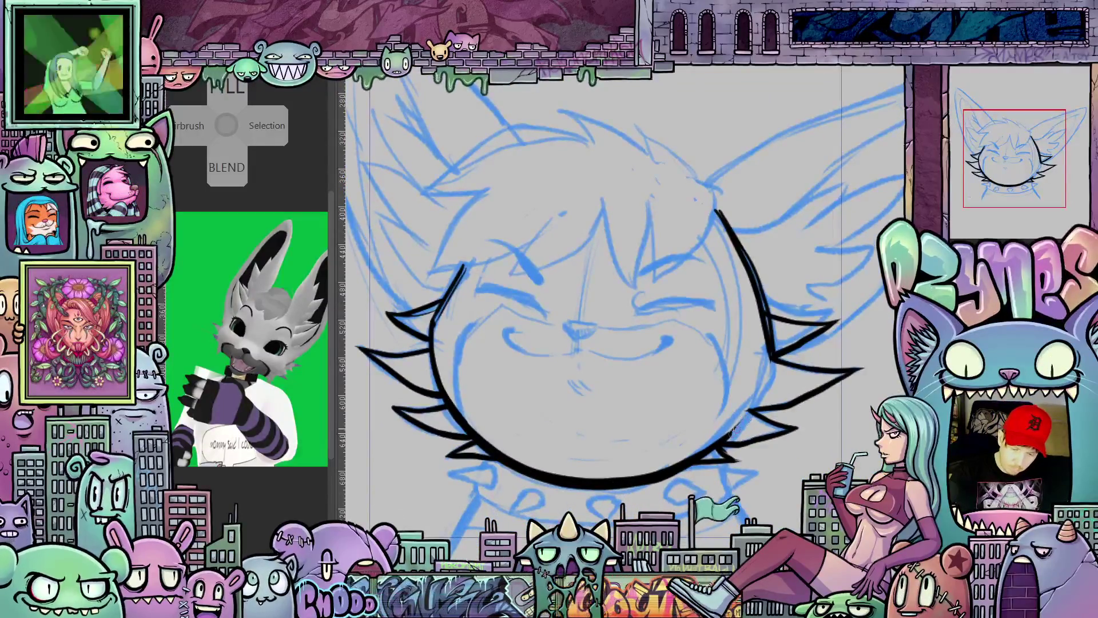
mouse_move(749, 405)
mouse_down()
mouse_move(745, 468)
mouse_move(534, 371)
mouse_up()
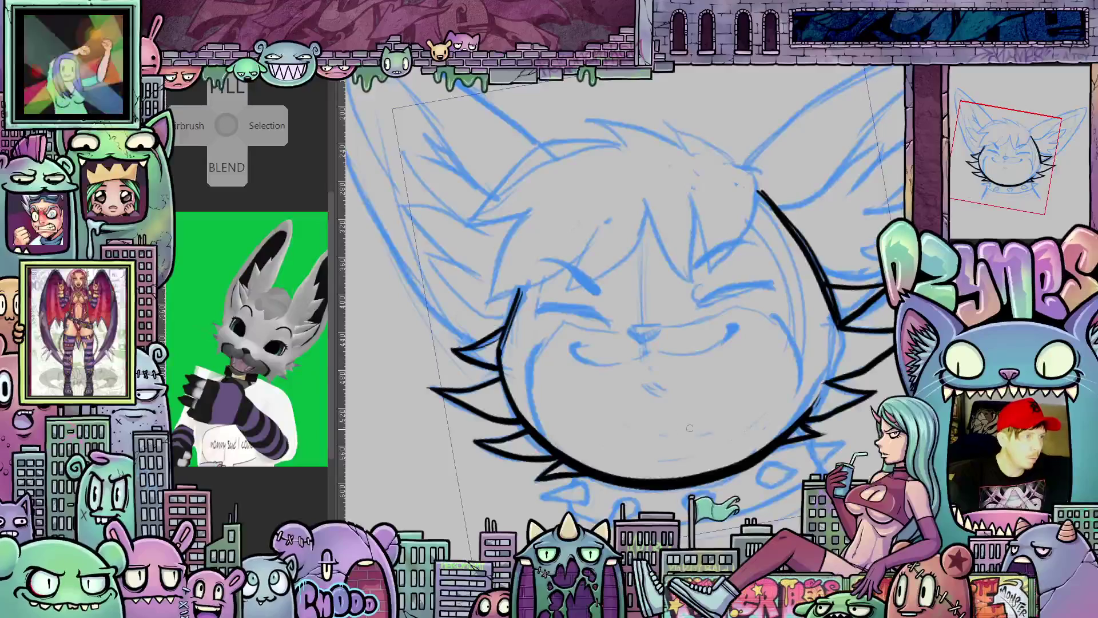
drag(776, 405, 777, 463)
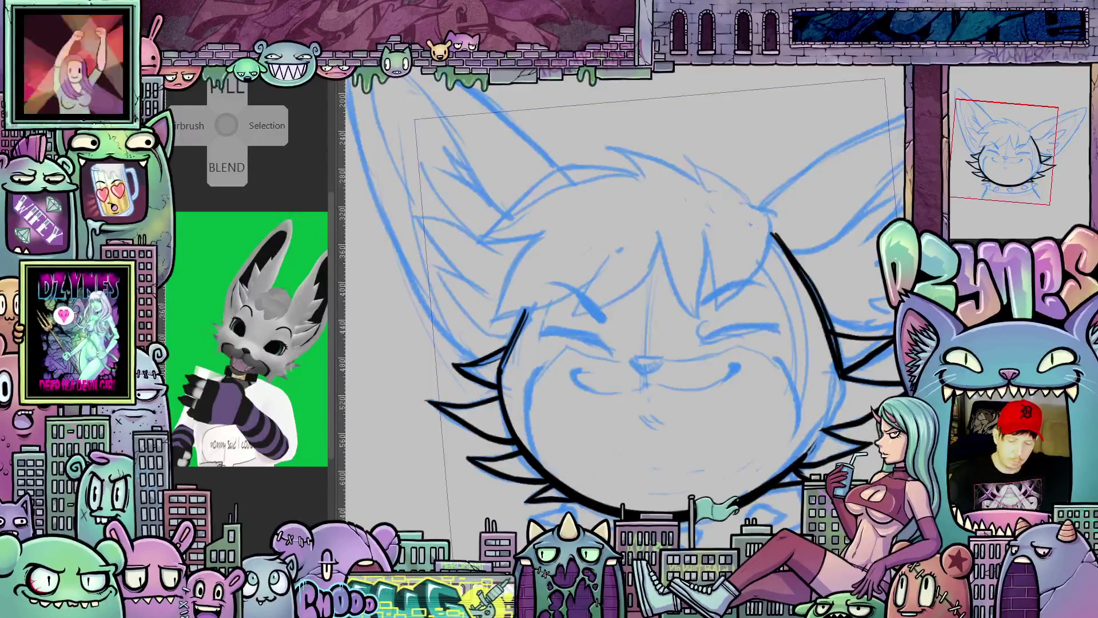
mouse_move(828, 347)
mouse_down()
mouse_move(813, 403)
mouse_move(759, 476)
mouse_up()
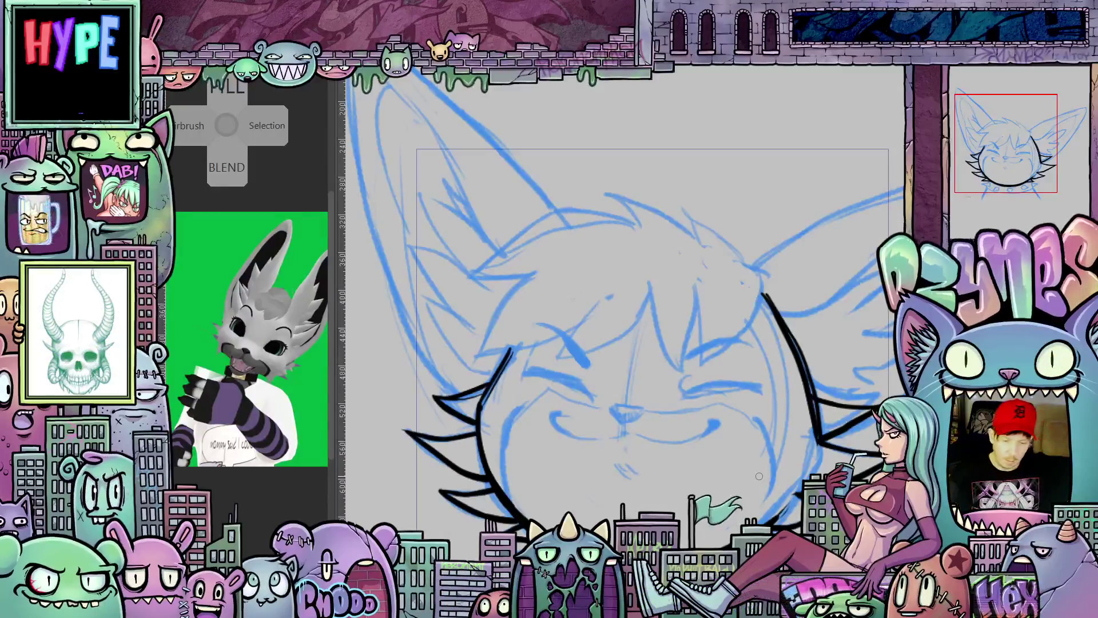
drag(748, 485, 743, 397)
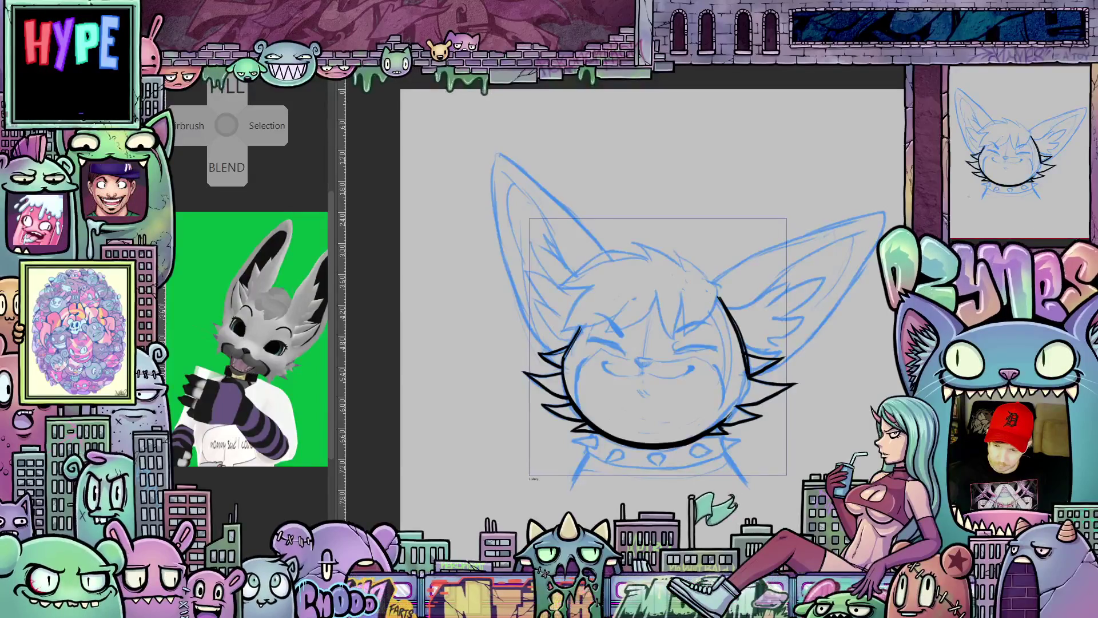
scroll(594, 316, up, 2)
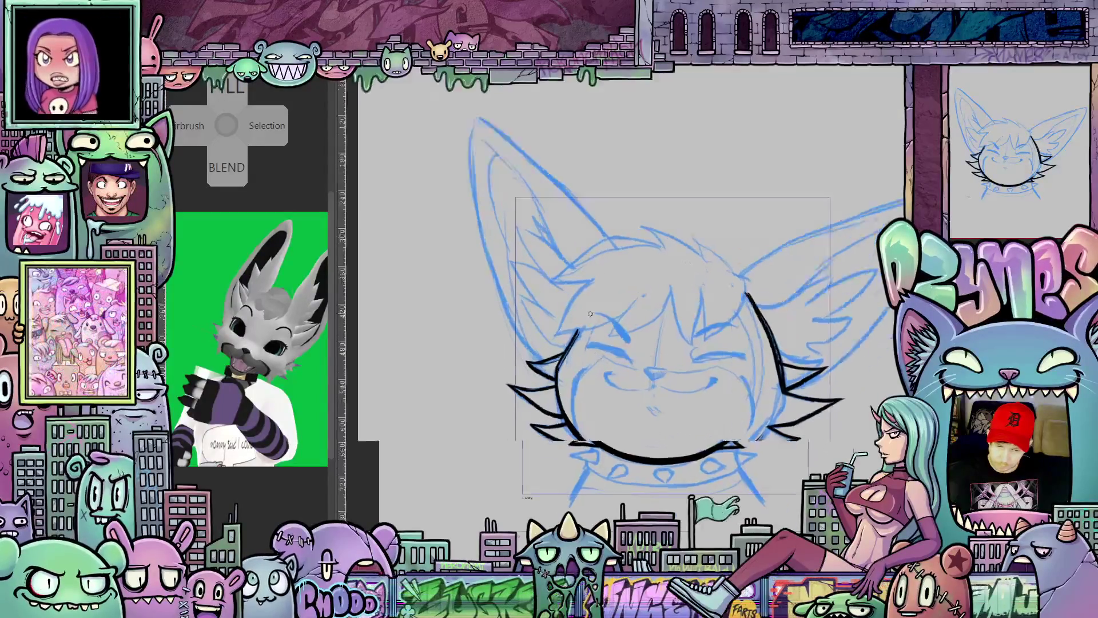
scroll(594, 316, up, 2)
Step: Extend the ink line up the face and add a fur spike on the head's right side
drag(568, 342, 601, 287)
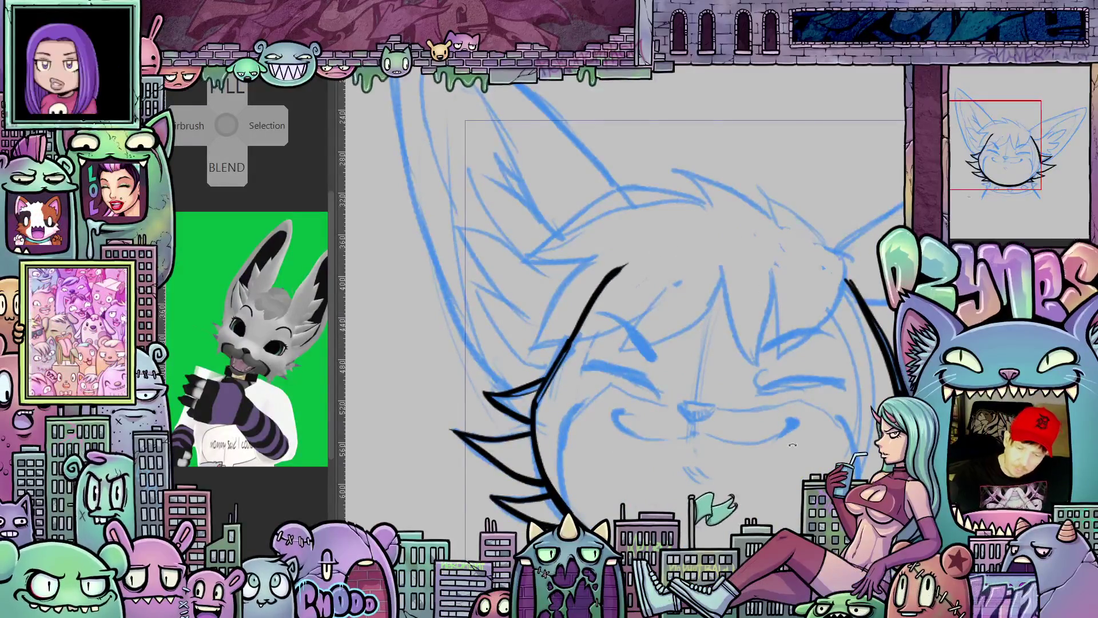
mouse_move(792, 439)
mouse_down()
mouse_move(579, 359)
mouse_move(592, 288)
mouse_move(637, 217)
mouse_move(678, 182)
mouse_move(781, 392)
mouse_move(685, 322)
mouse_up()
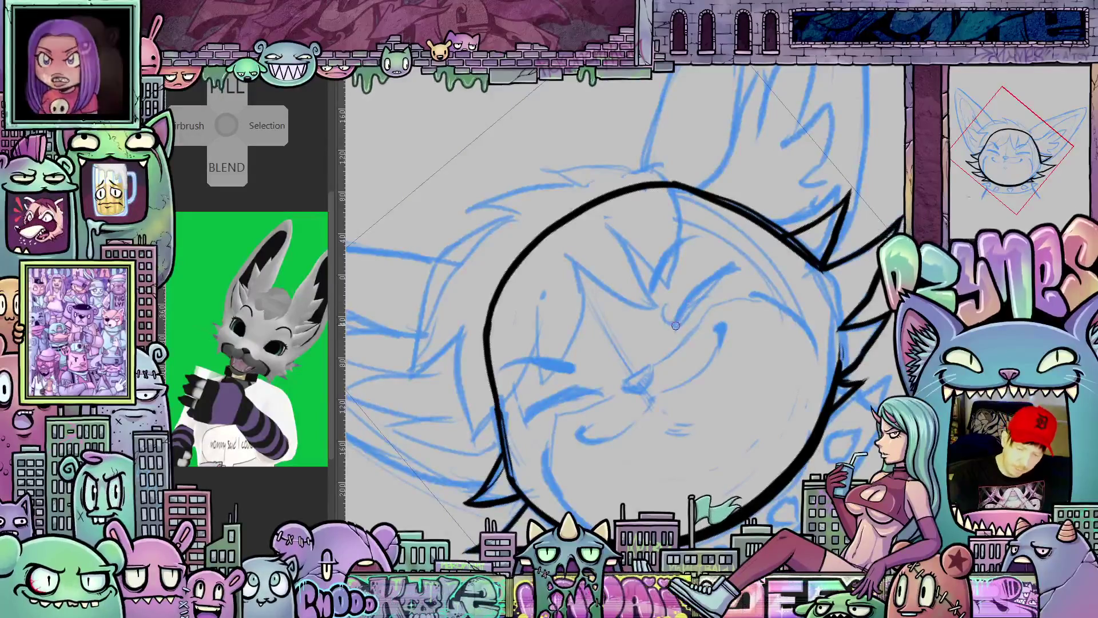
drag(675, 325, 729, 265)
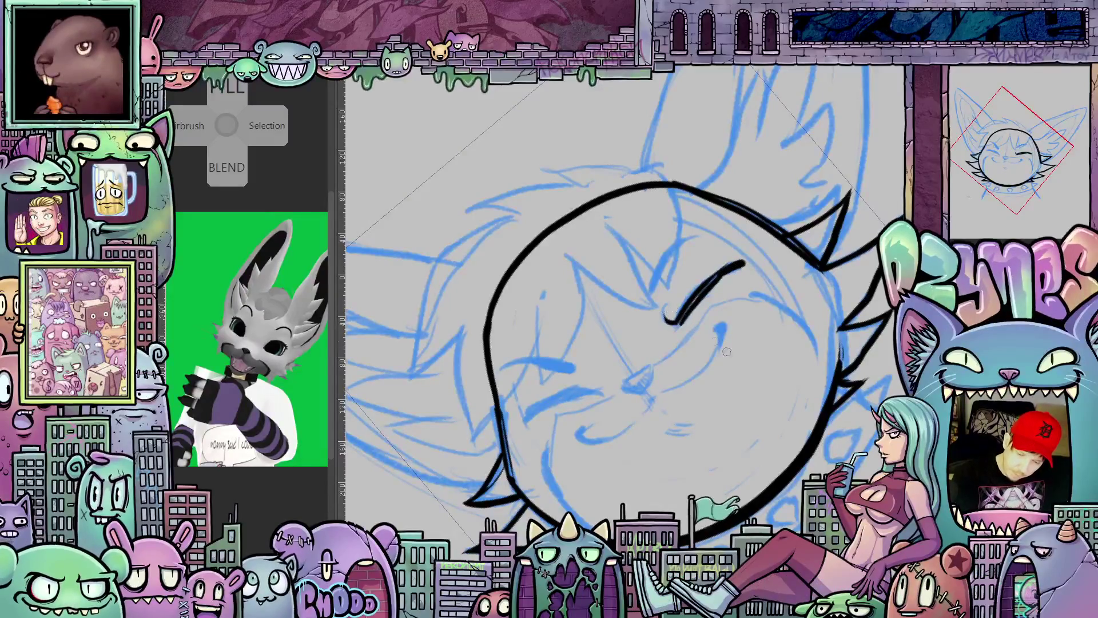
mouse_move(713, 341)
mouse_down()
mouse_move(729, 360)
mouse_move(656, 414)
mouse_move(627, 468)
mouse_up()
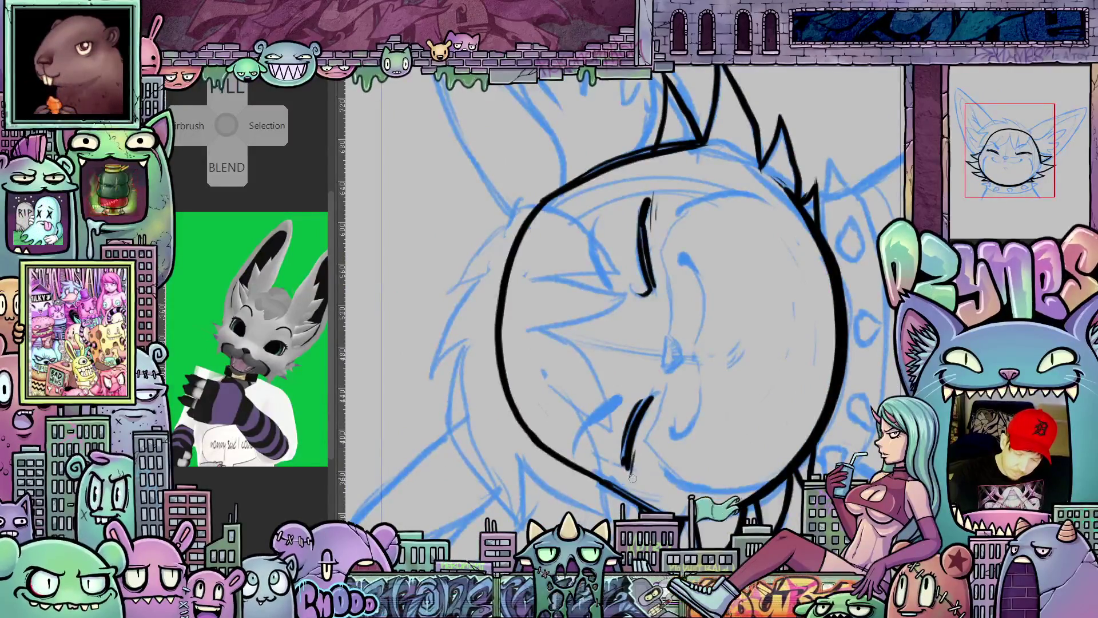
Step: Ink the closed squinting eye line and a short stroke beside it
drag(652, 343, 686, 394)
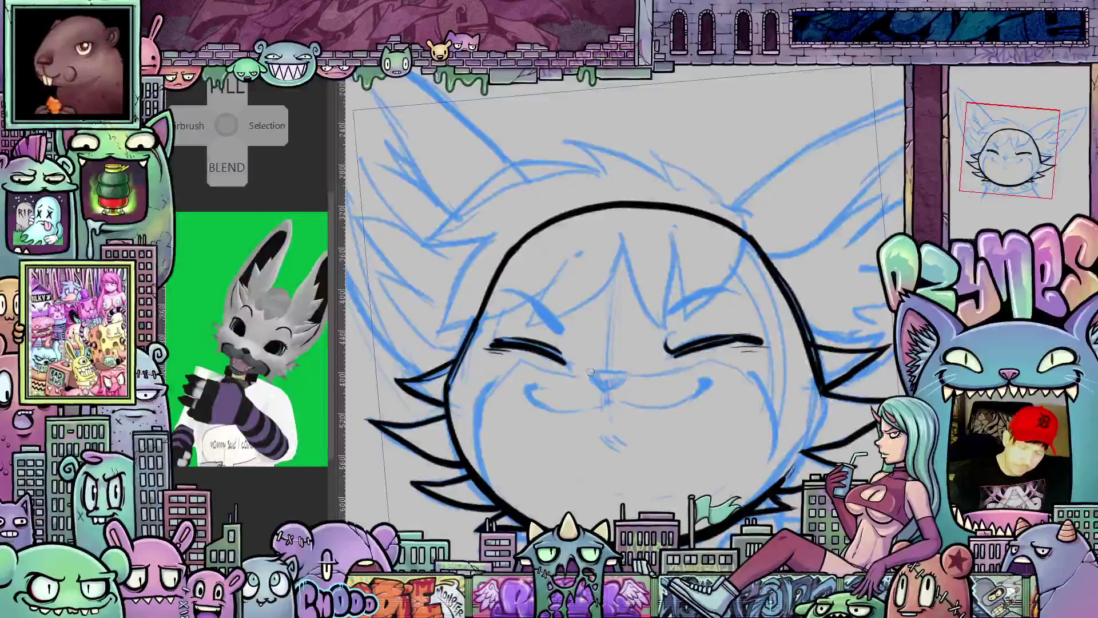
drag(684, 407, 671, 317)
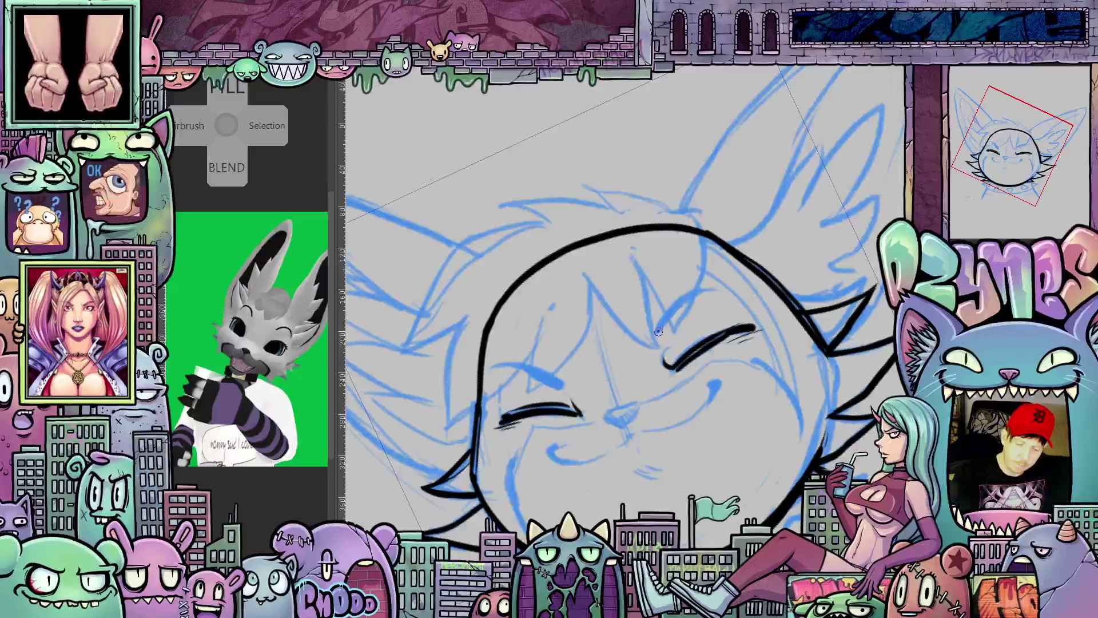
mouse_move(658, 330)
mouse_down()
mouse_move(679, 303)
mouse_move(675, 473)
mouse_move(600, 515)
mouse_up()
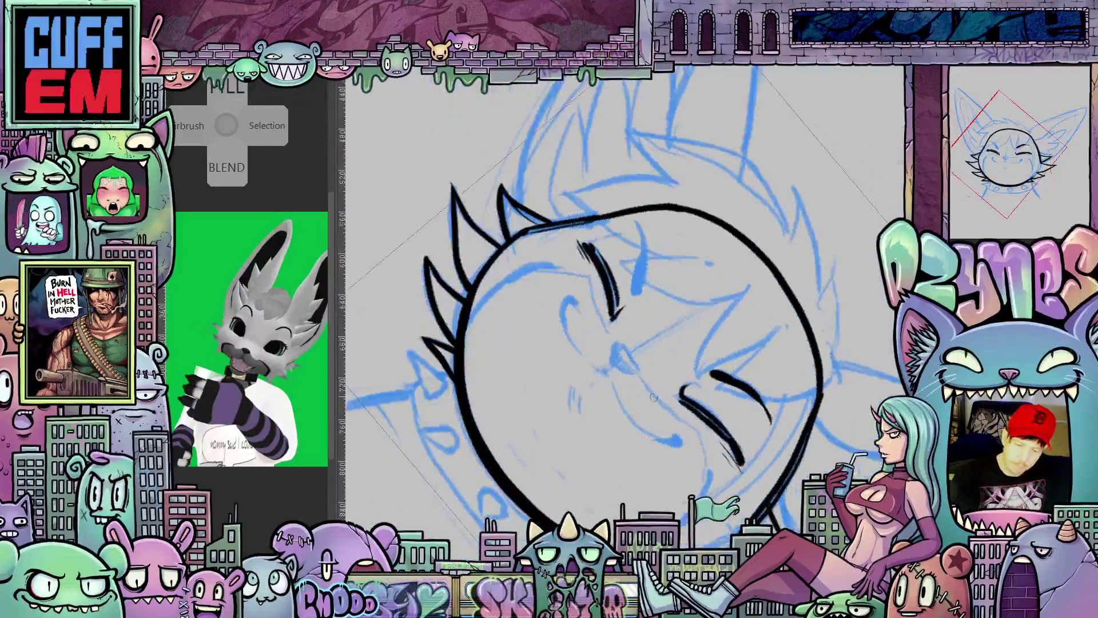
mouse_move(637, 291)
mouse_down()
mouse_move(643, 244)
mouse_move(682, 359)
mouse_move(654, 363)
mouse_move(667, 344)
mouse_move(764, 462)
mouse_move(744, 421)
mouse_move(760, 416)
mouse_up()
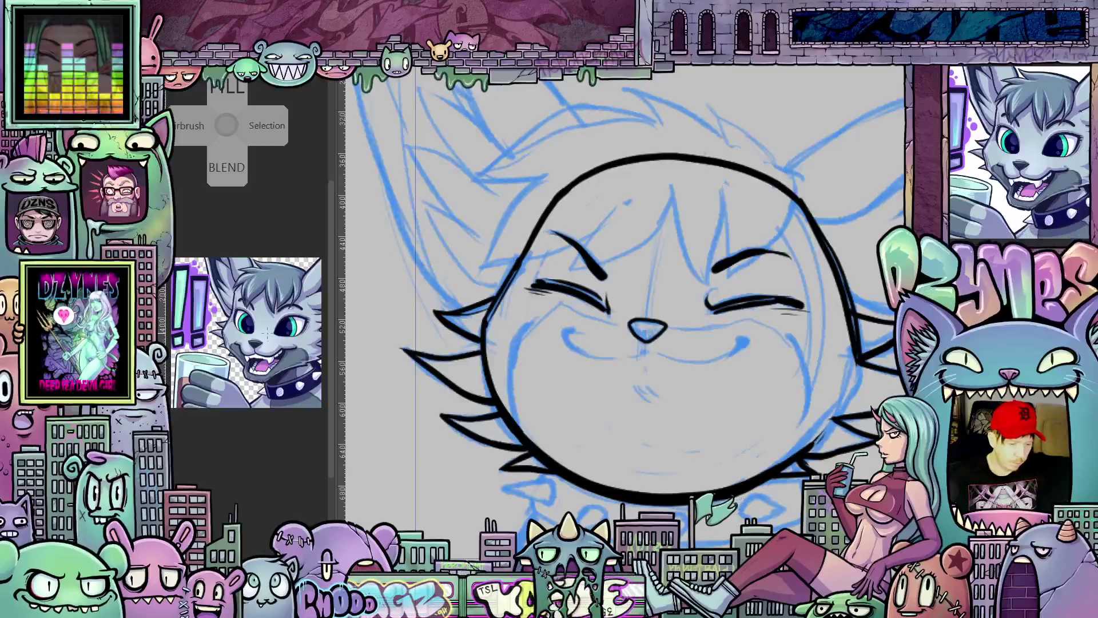
Step: Ink the collar band's outer edge beneath the chin with the canvas turned sideways, then return toward upright
mouse_move(600, 391)
mouse_down()
mouse_move(624, 414)
mouse_move(617, 426)
mouse_up()
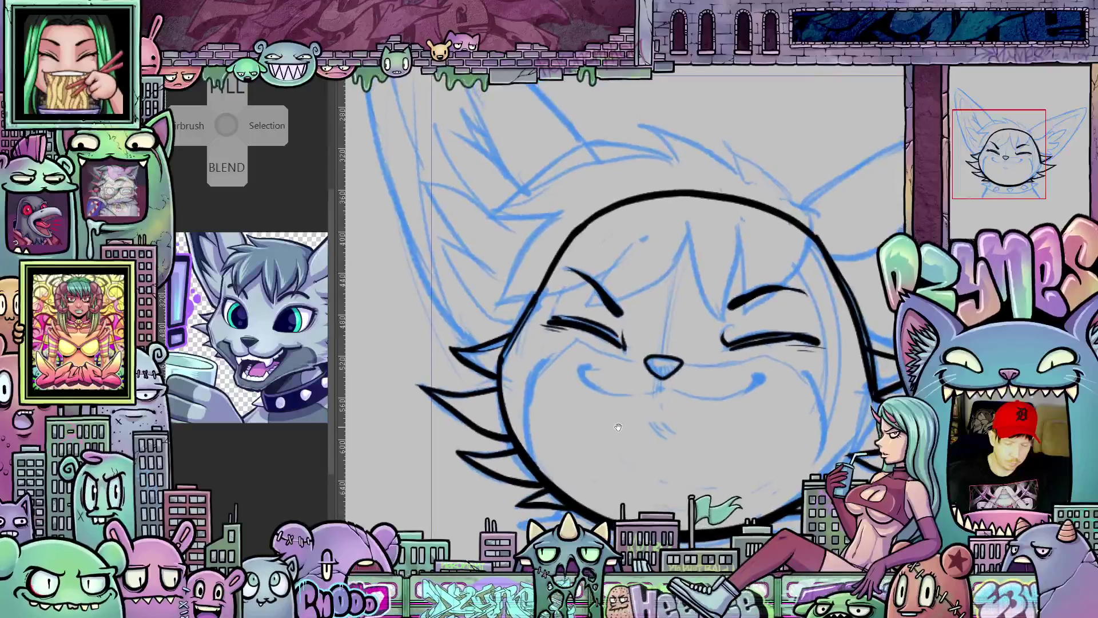
mouse_move(770, 482)
mouse_down()
mouse_move(673, 318)
mouse_move(726, 445)
mouse_move(752, 376)
mouse_up()
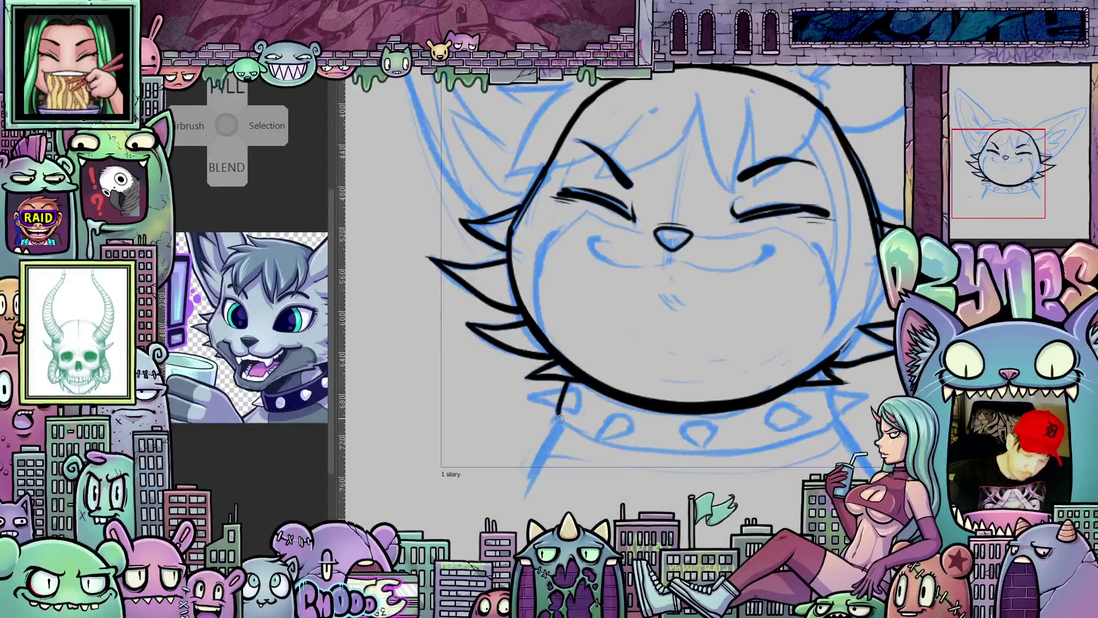
drag(559, 417, 430, 385)
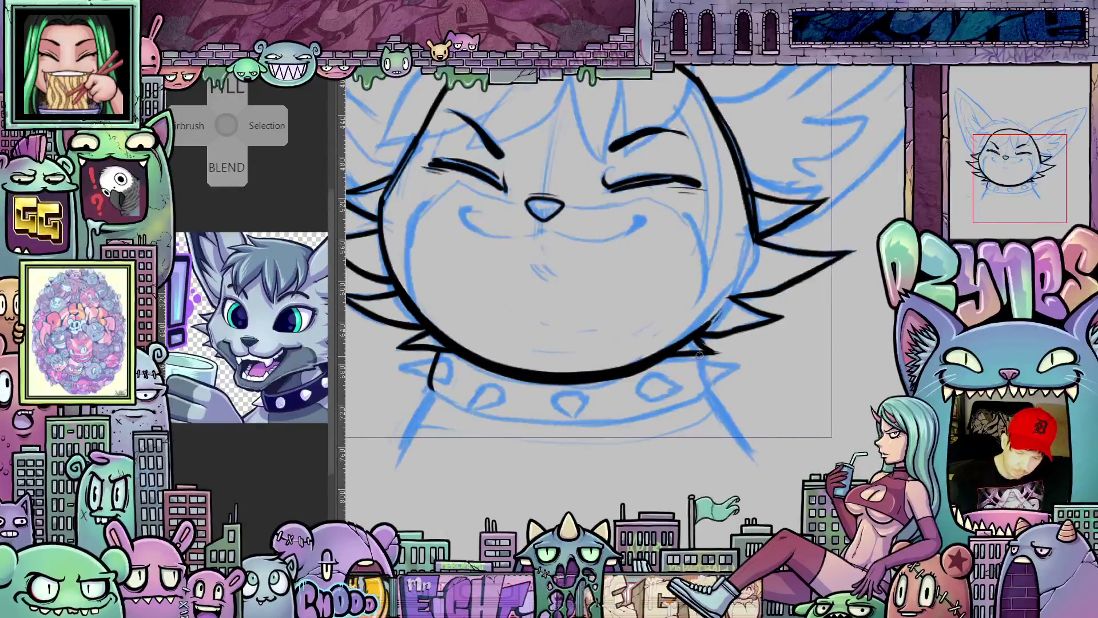
drag(704, 389, 601, 257)
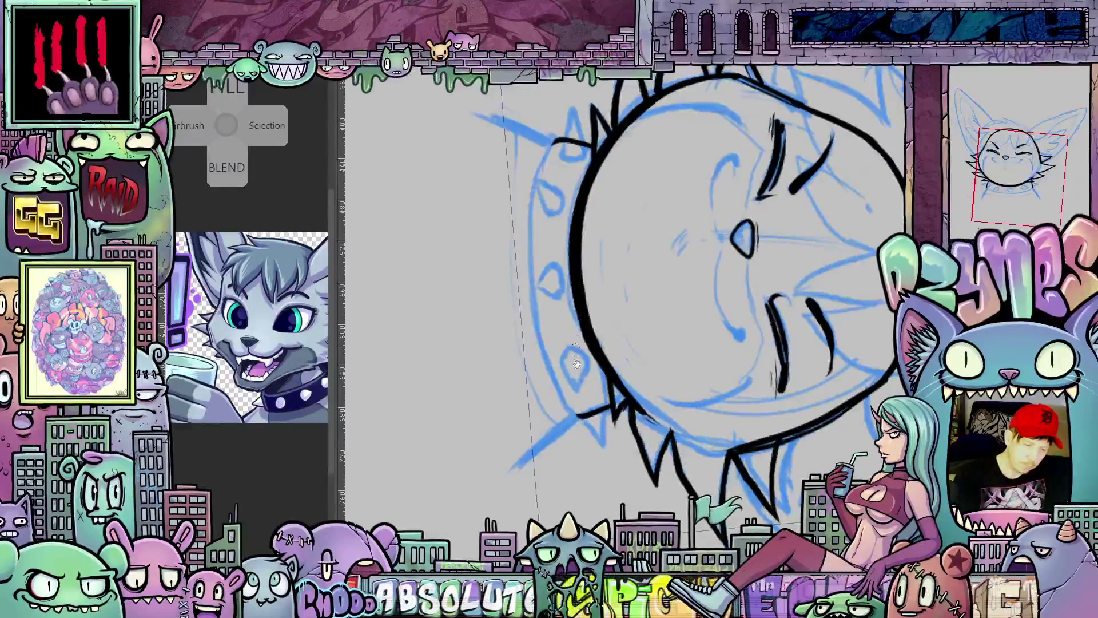
drag(584, 343, 600, 362)
drag(567, 177, 555, 378)
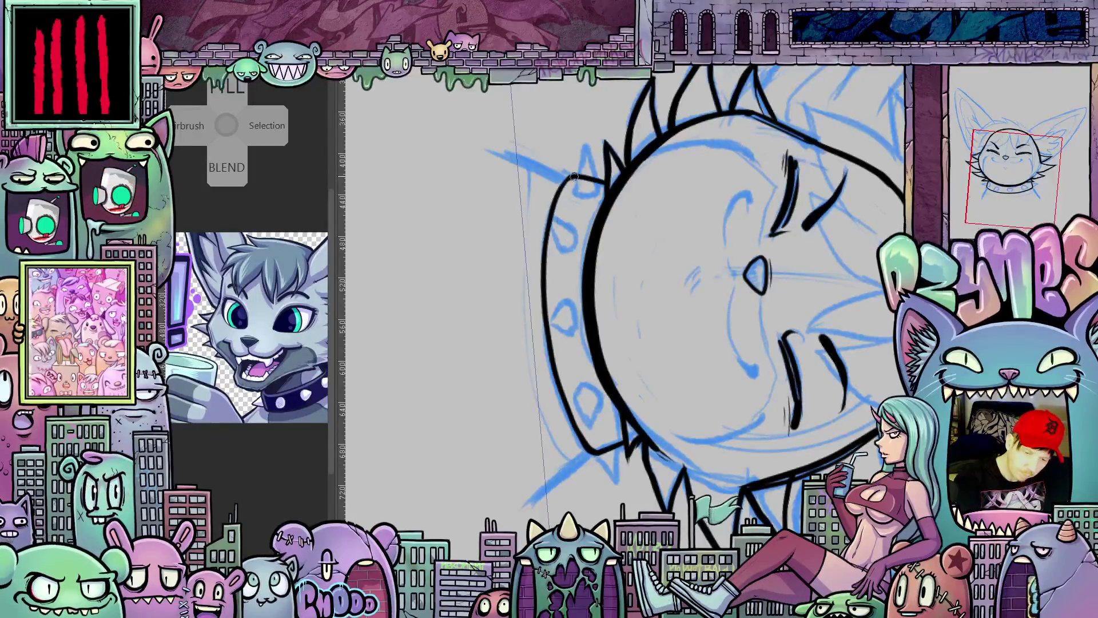
mouse_move(630, 338)
mouse_down()
mouse_move(780, 288)
mouse_move(650, 411)
mouse_up()
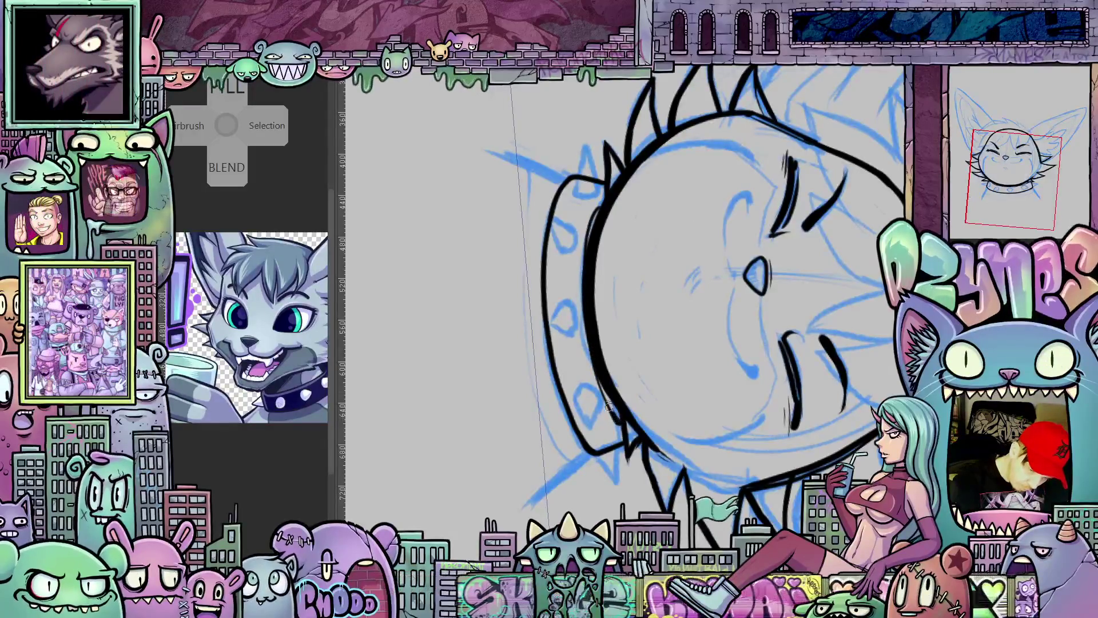
mouse_move(605, 390)
mouse_down()
mouse_move(824, 344)
mouse_move(502, 328)
mouse_up()
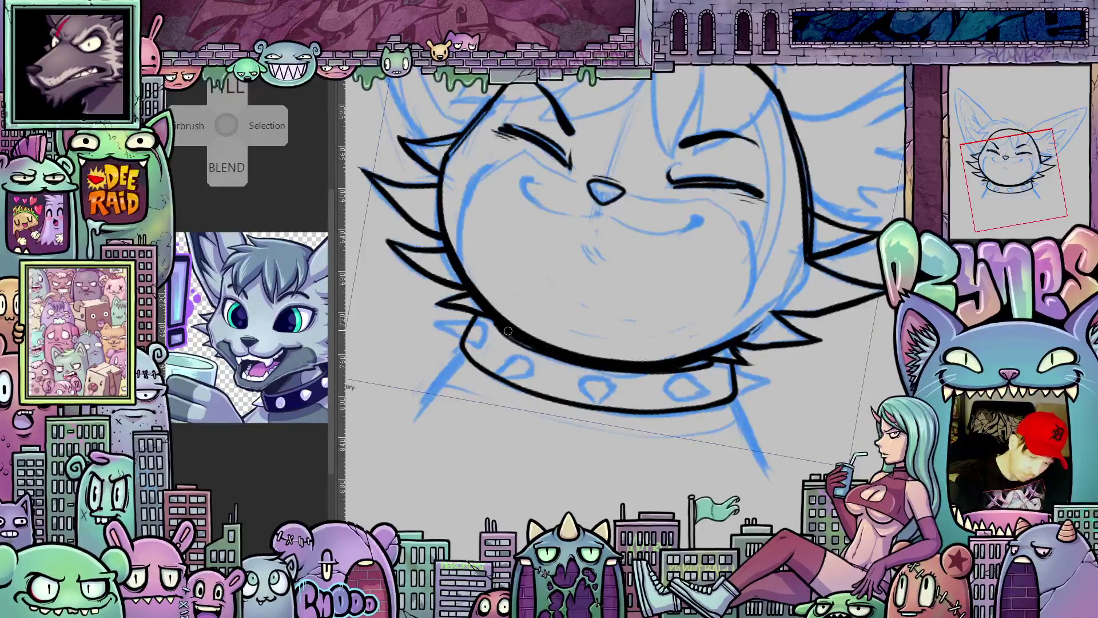
Step: Reset canvas rotation and ink the neck line below the collar, extending it down toward the shoulder
key(ctrl+0)
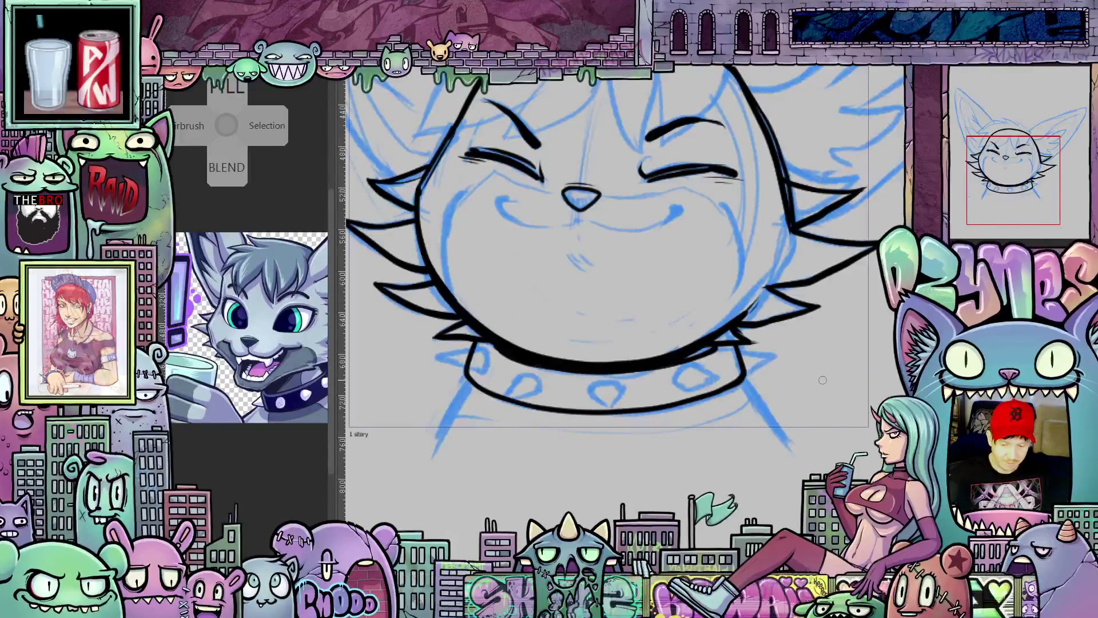
drag(463, 397, 636, 359)
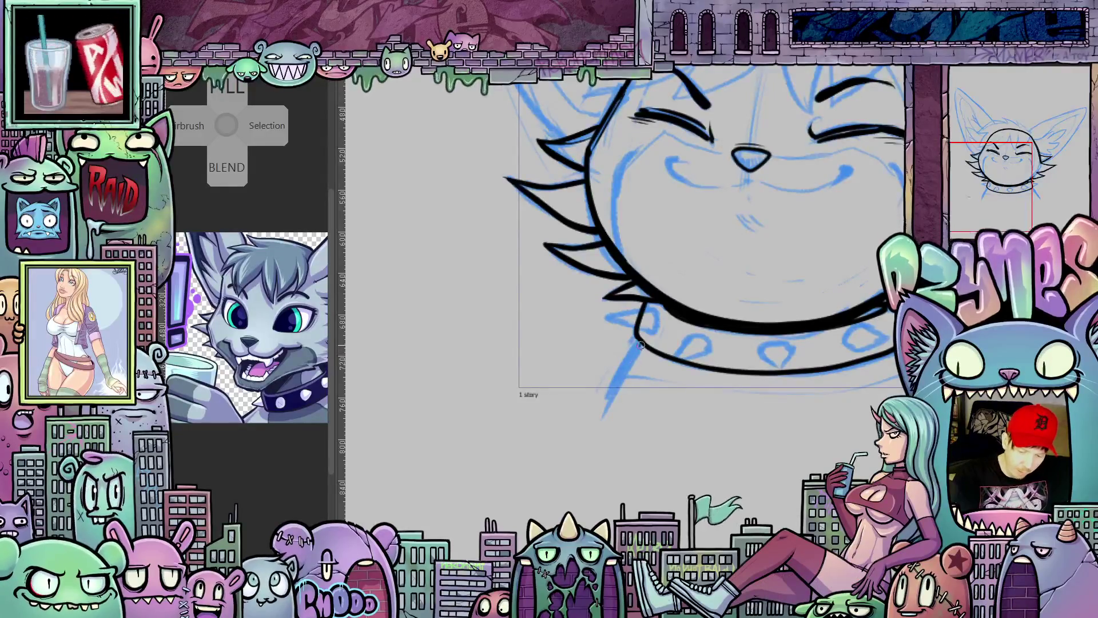
drag(642, 343, 605, 413)
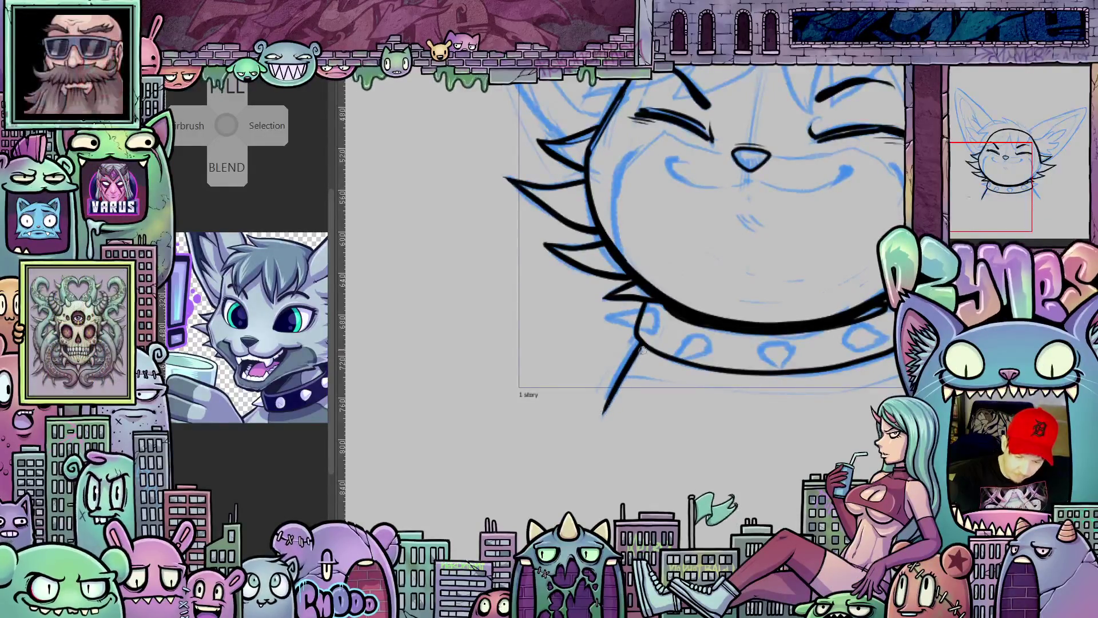
drag(901, 359, 663, 371)
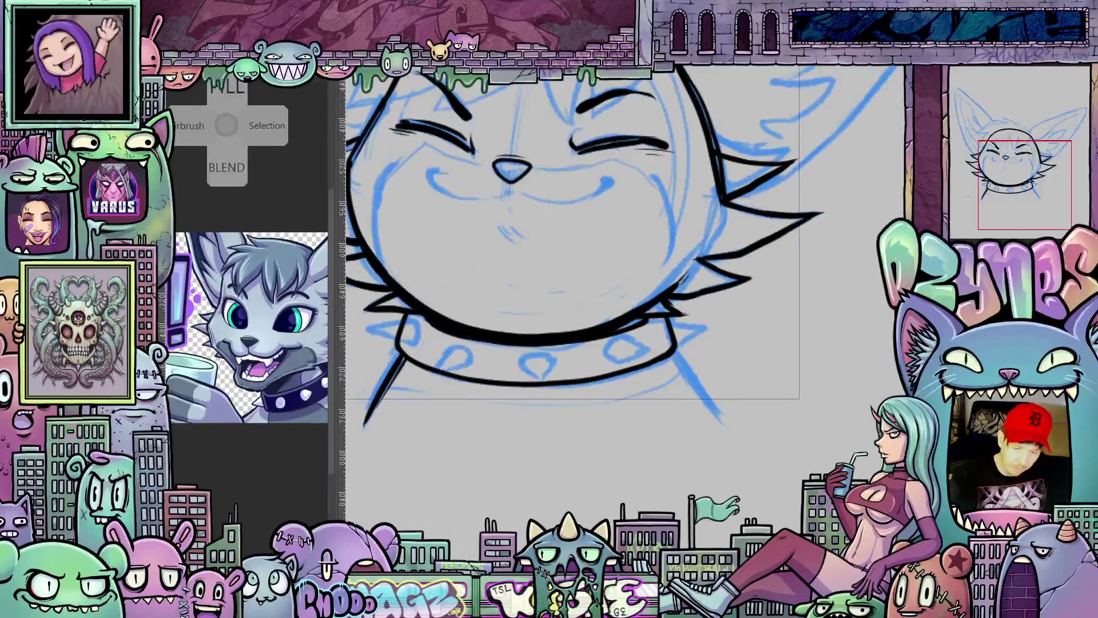
mouse_move(775, 410)
mouse_down()
mouse_move(651, 389)
mouse_move(666, 406)
mouse_move(753, 228)
mouse_move(640, 491)
mouse_up()
mouse_move(522, 364)
mouse_down()
mouse_move(512, 427)
mouse_move(601, 257)
mouse_move(588, 462)
mouse_up()
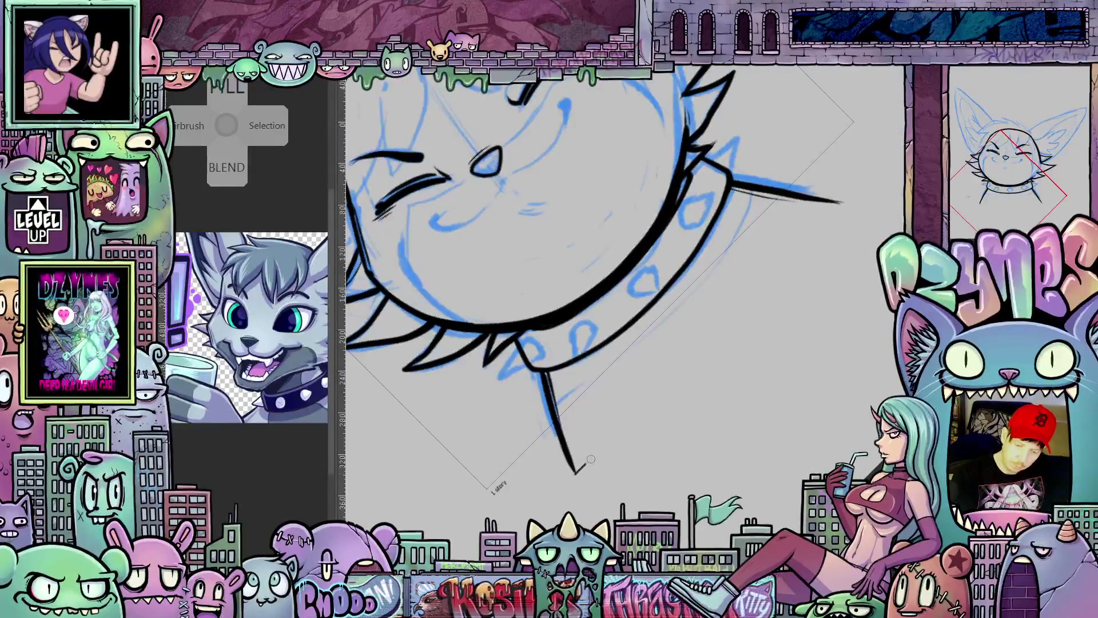
mouse_move(671, 384)
mouse_down()
mouse_move(845, 206)
mouse_move(787, 461)
mouse_move(779, 455)
mouse_up()
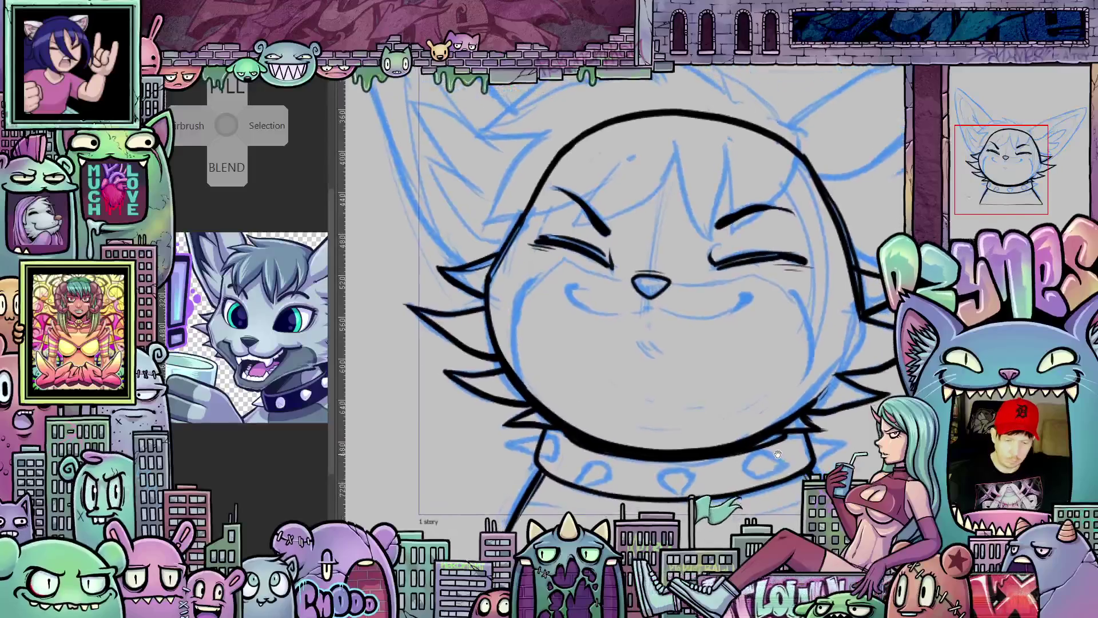
Step: Rotate the canvas and ink the spikes along the collar band
mouse_move(778, 455)
mouse_down()
mouse_move(752, 435)
mouse_move(845, 314)
mouse_up()
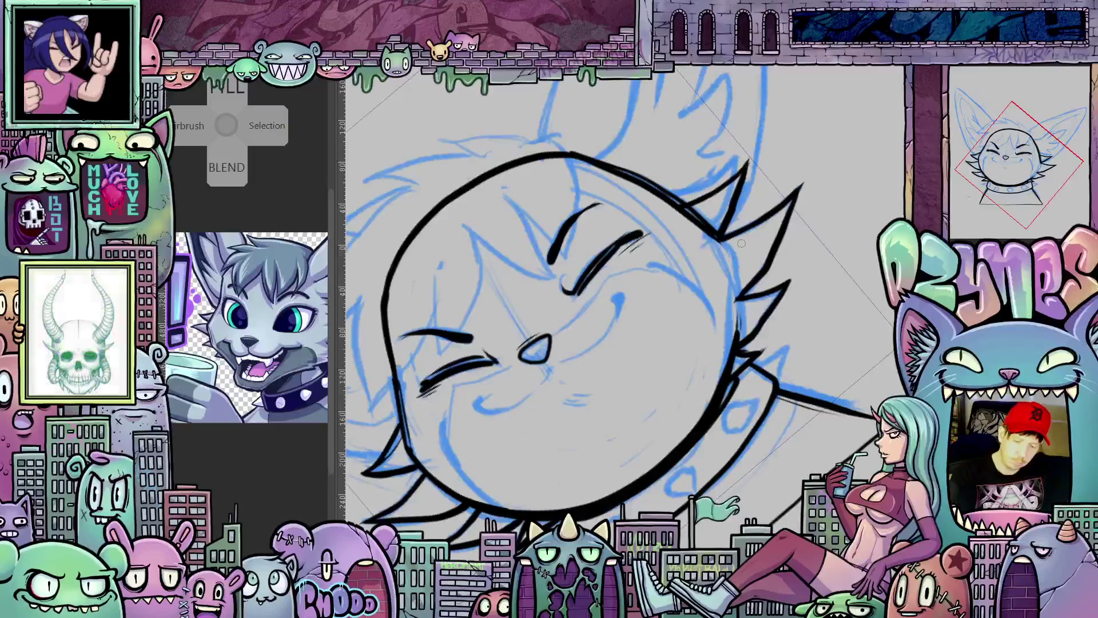
mouse_move(749, 256)
mouse_down()
mouse_move(695, 454)
mouse_move(791, 433)
mouse_up()
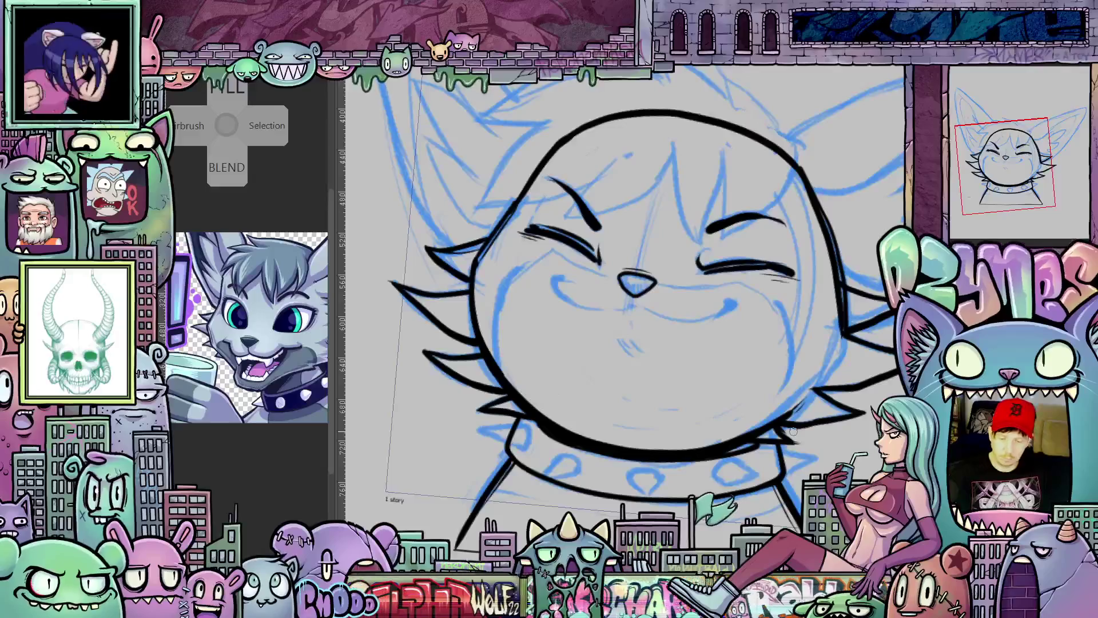
mouse_move(816, 345)
mouse_down()
mouse_move(819, 416)
mouse_move(824, 406)
mouse_move(804, 437)
mouse_up()
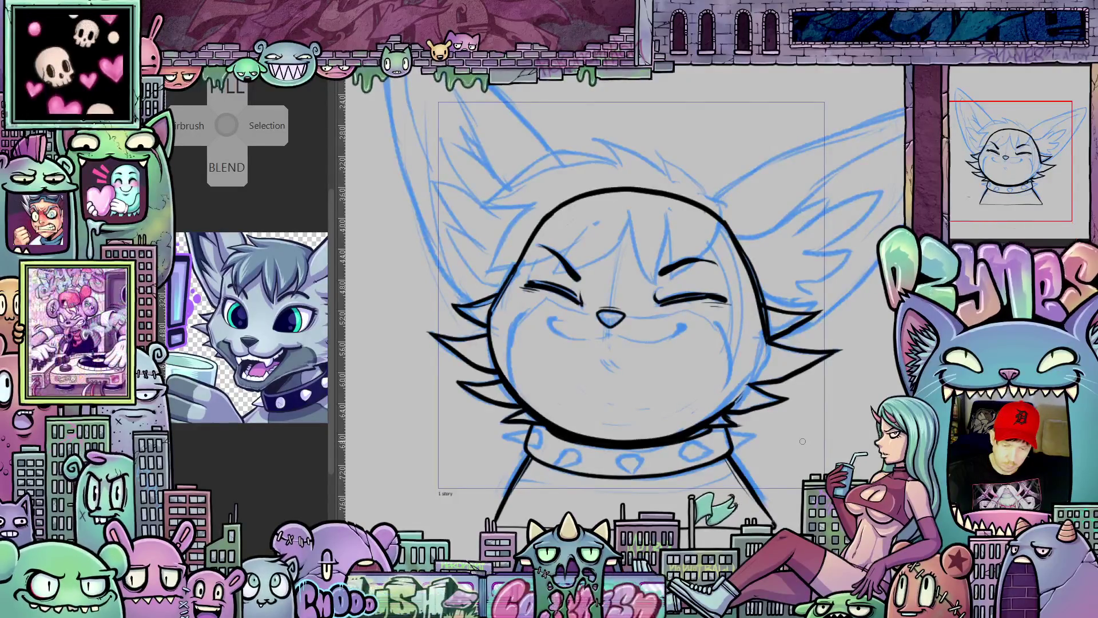
mouse_move(802, 442)
mouse_down()
mouse_move(800, 461)
mouse_move(856, 409)
mouse_up()
scroll(657, 451, up, 2)
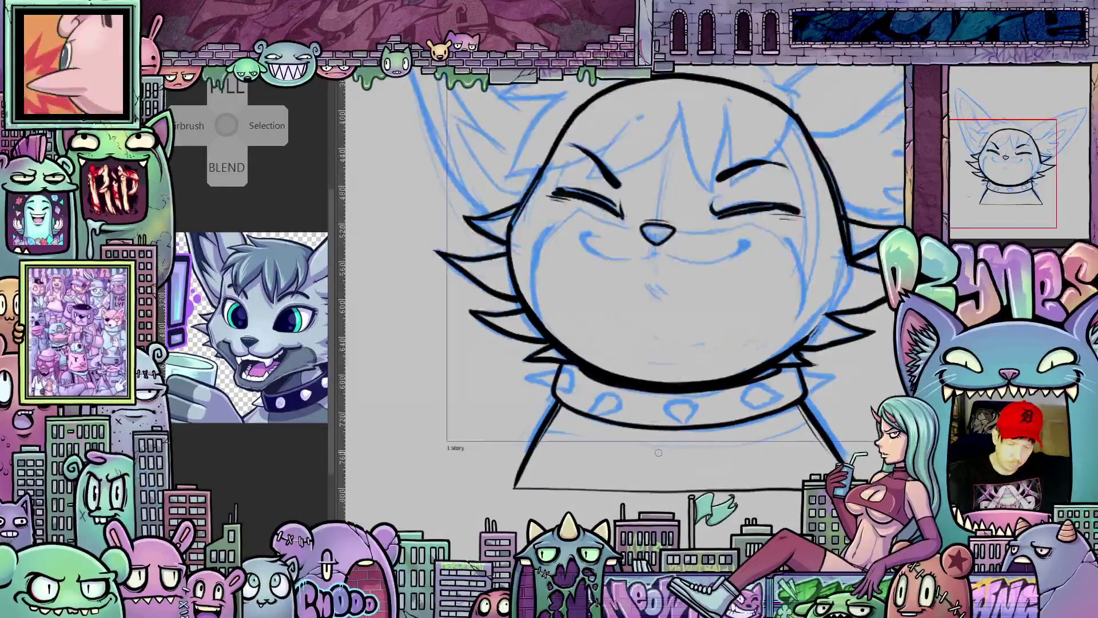
drag(752, 463, 683, 372)
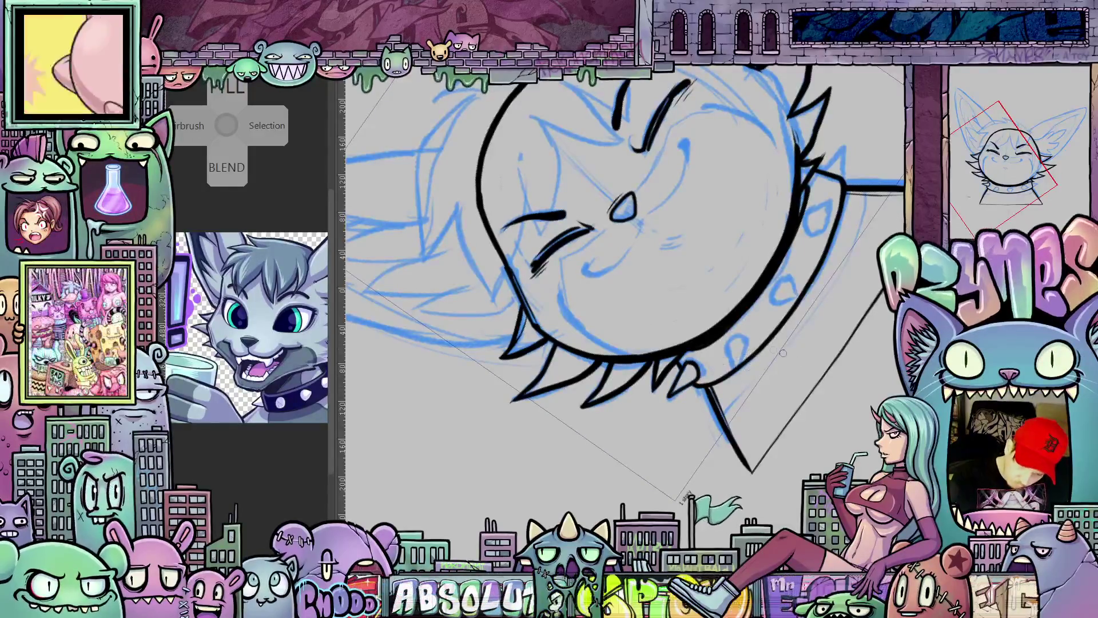
key(asciicircum)
key(asciicircum)
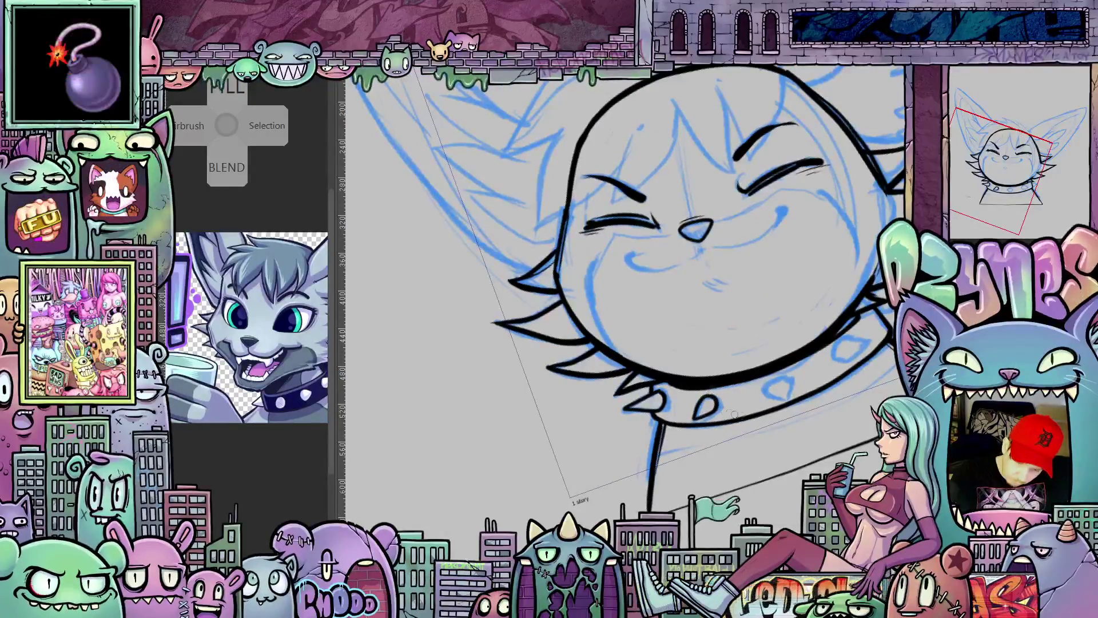
Step: Ink the collar studs on the other side, straighten the view and bring up the layer options
drag(730, 411, 695, 410)
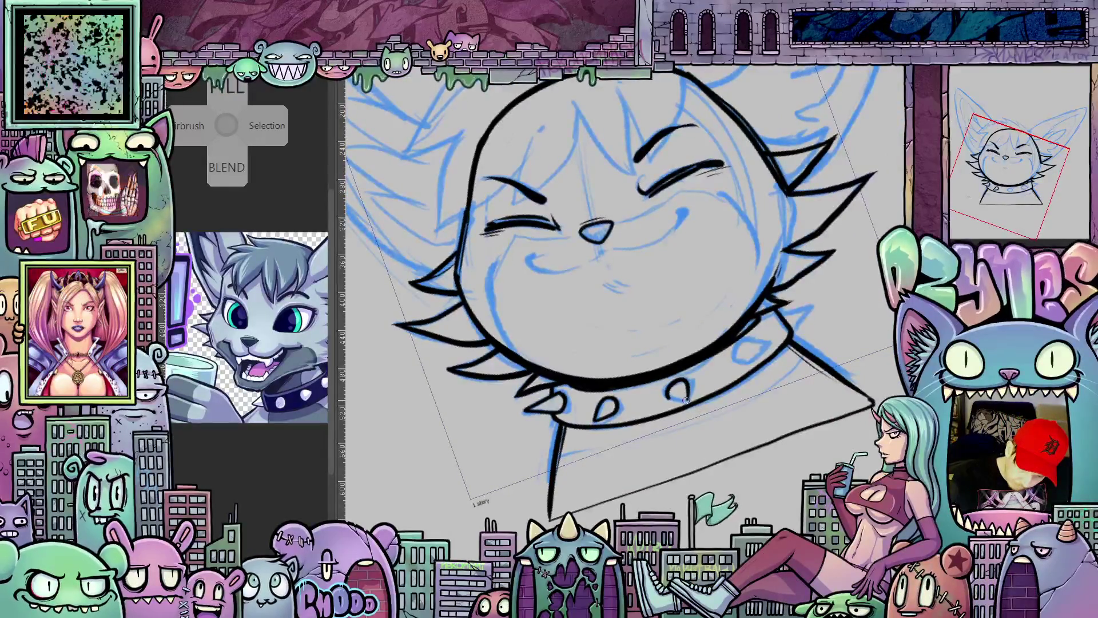
drag(668, 397, 709, 380)
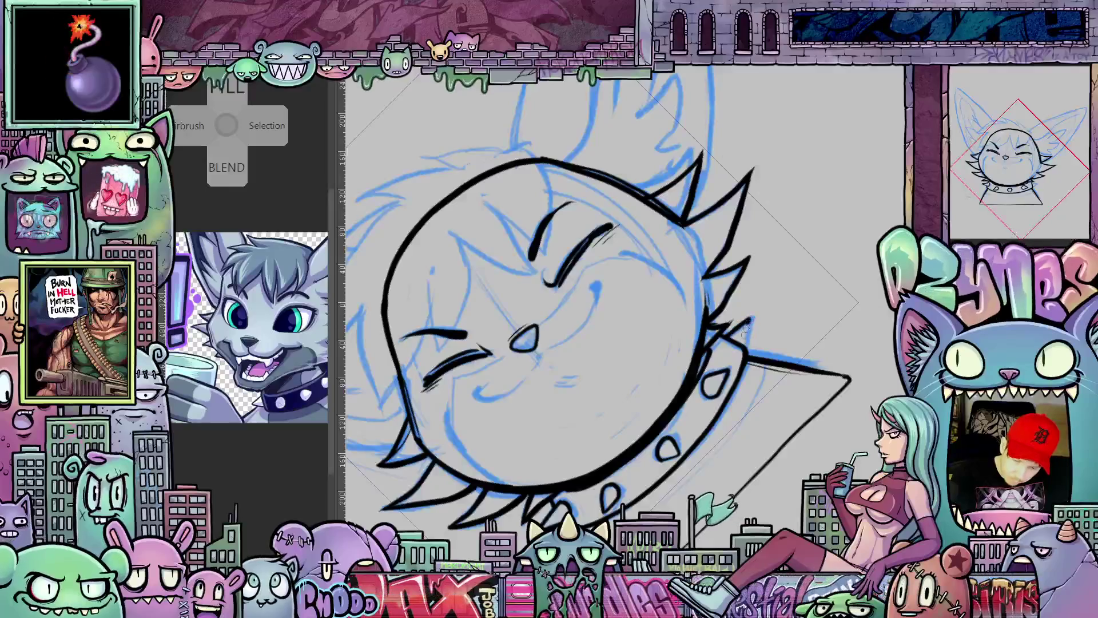
drag(763, 339, 805, 431)
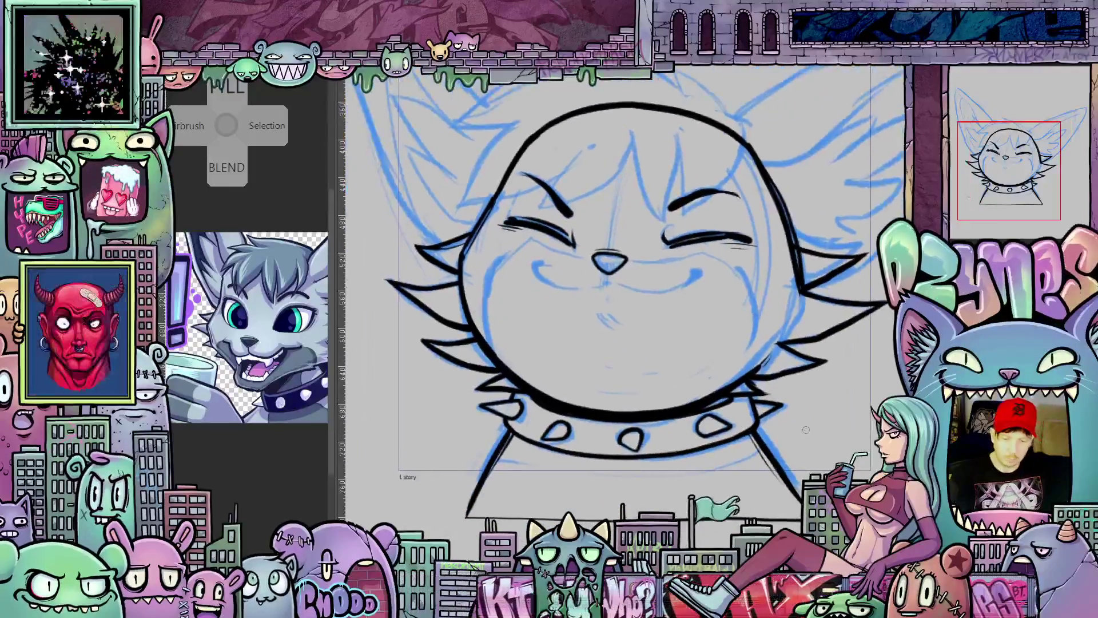
scroll(805, 424, down, 1)
scroll(804, 442, down, 1)
scroll(800, 466, down, 2)
mouse_move(800, 466)
mouse_down()
mouse_move(800, 485)
mouse_move(826, 506)
mouse_up()
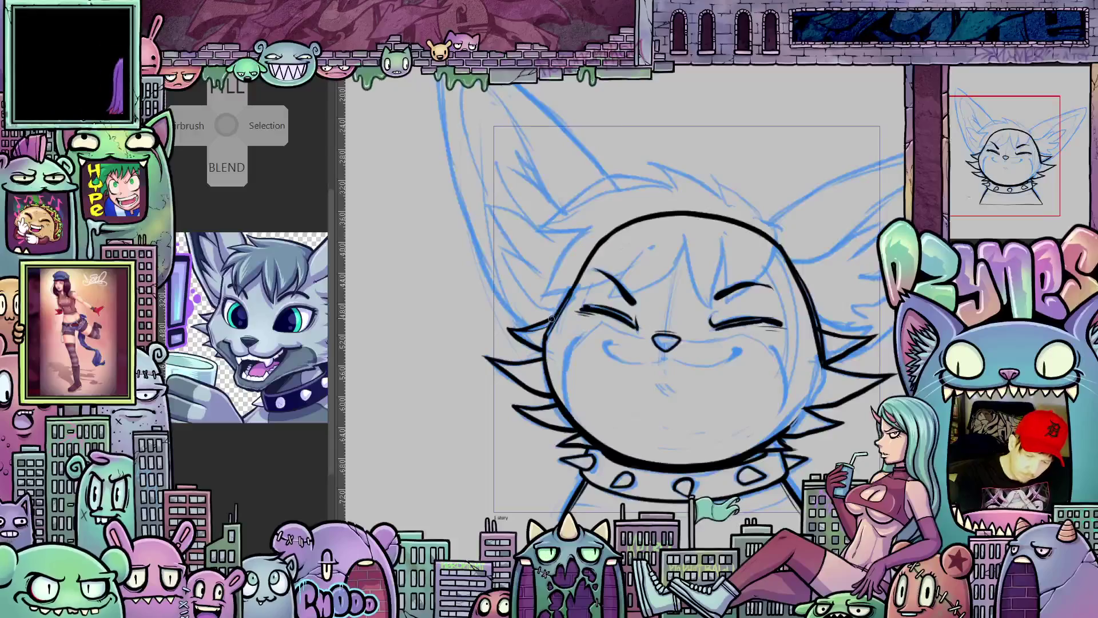
drag(876, 453, 828, 420)
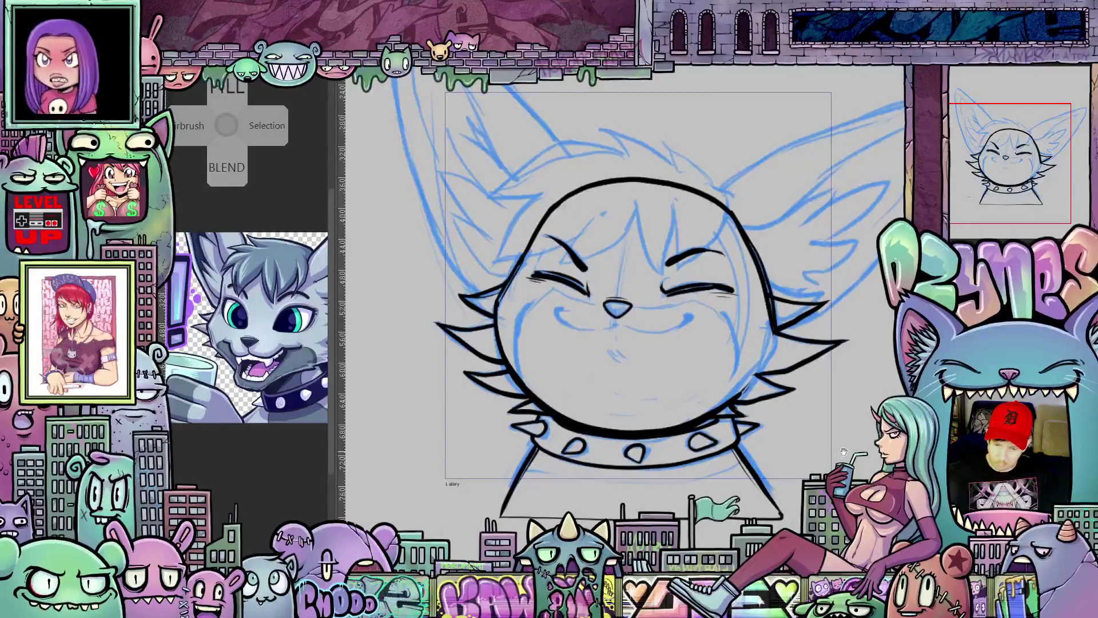
drag(839, 457, 792, 457)
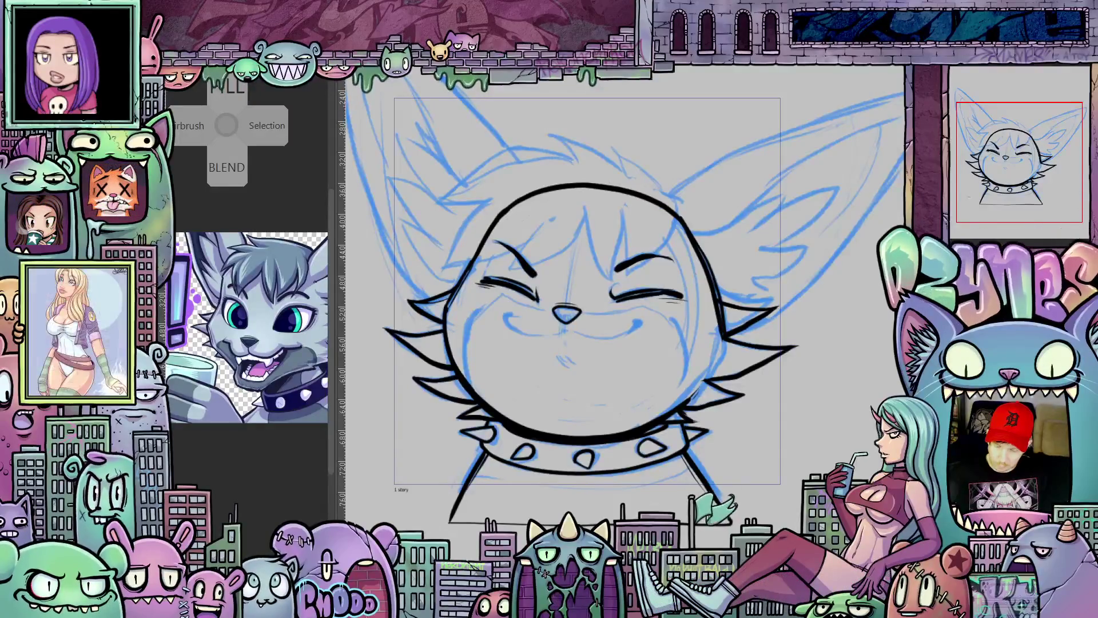
right_click(964, 137)
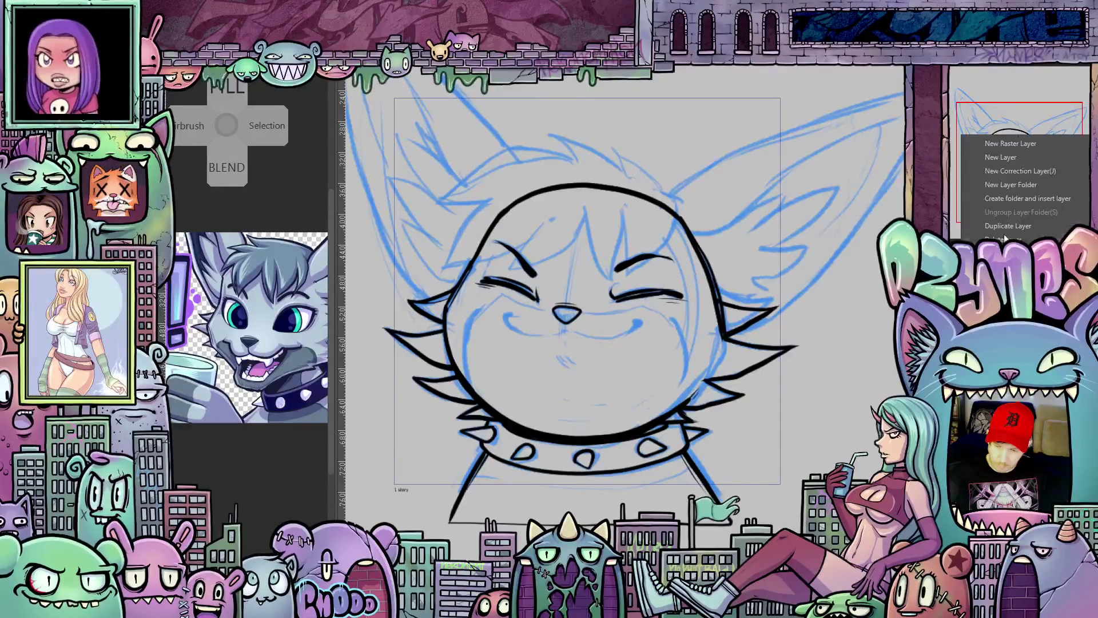
click(1003, 202)
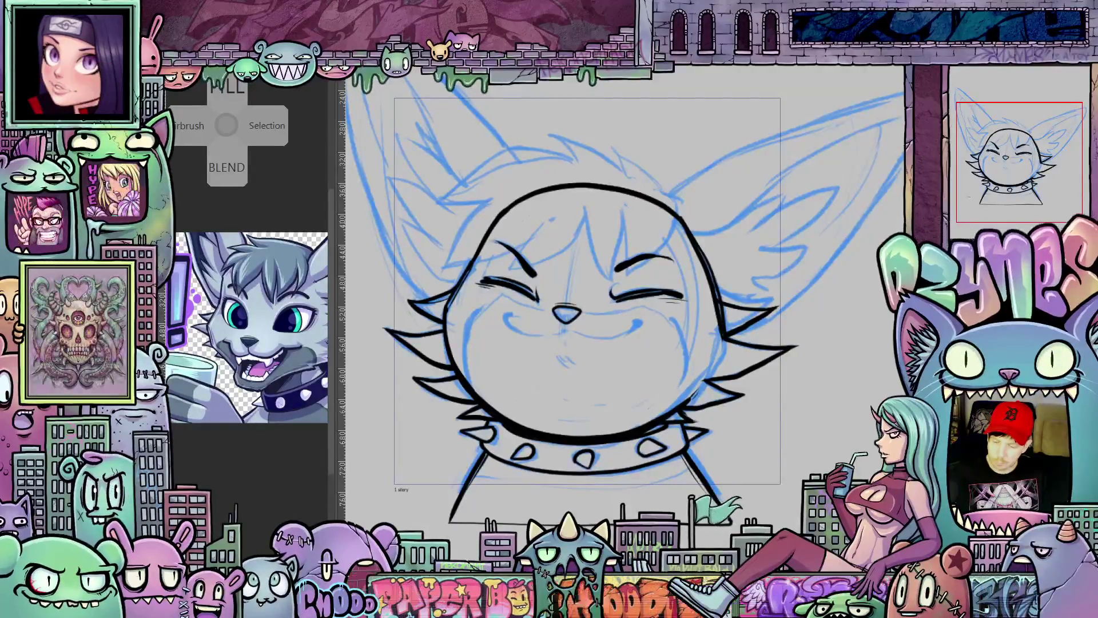
scroll(799, 378, down, 2)
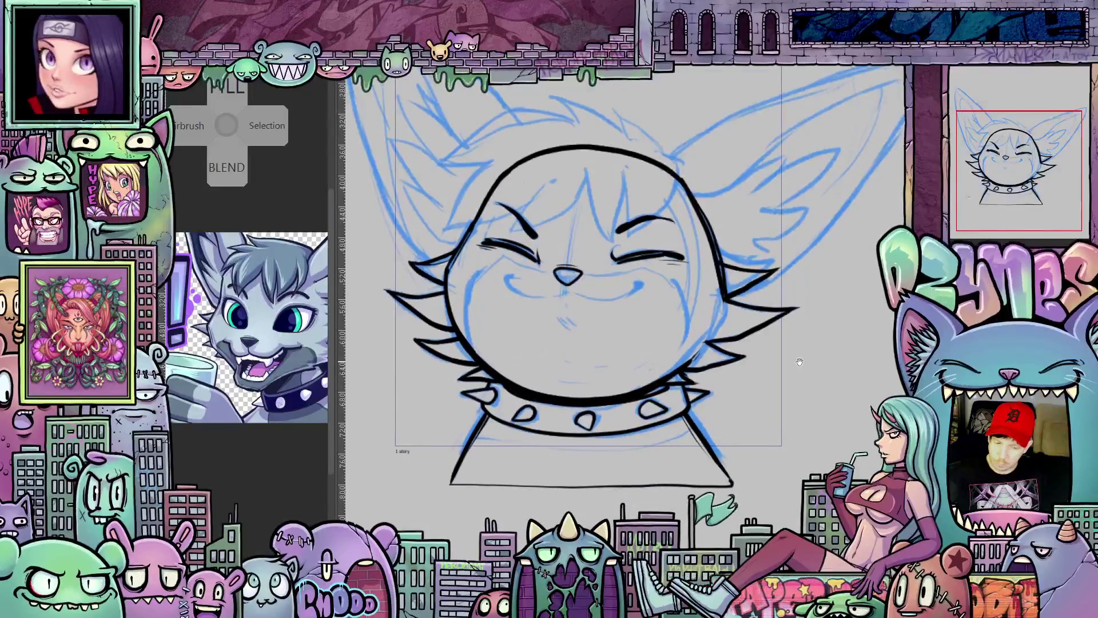
drag(799, 377, 804, 393)
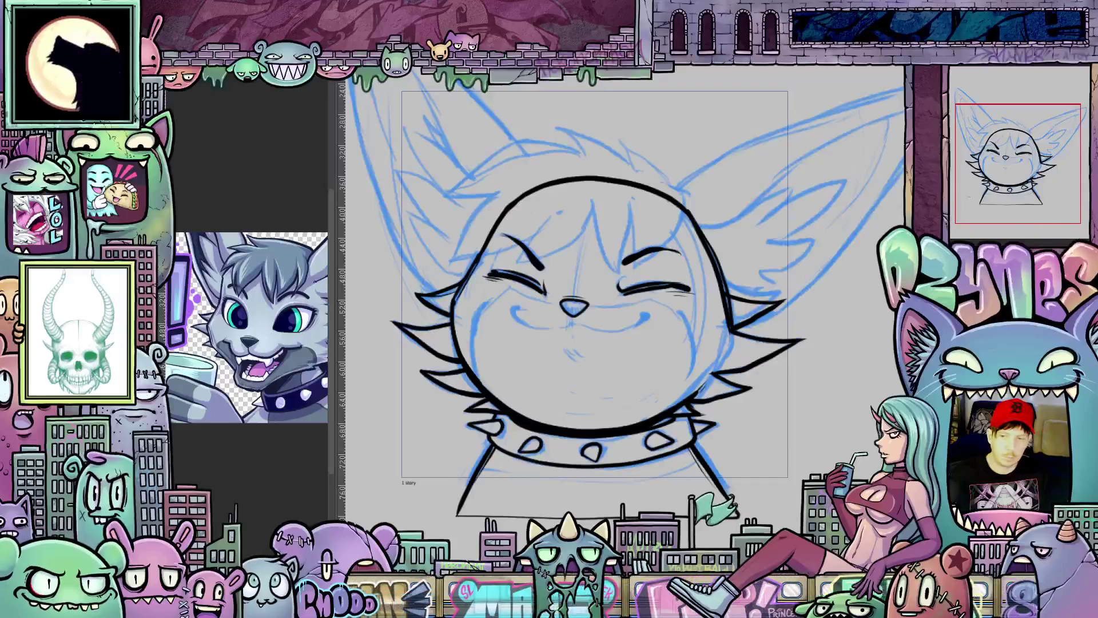
scroll(780, 400, down, 1)
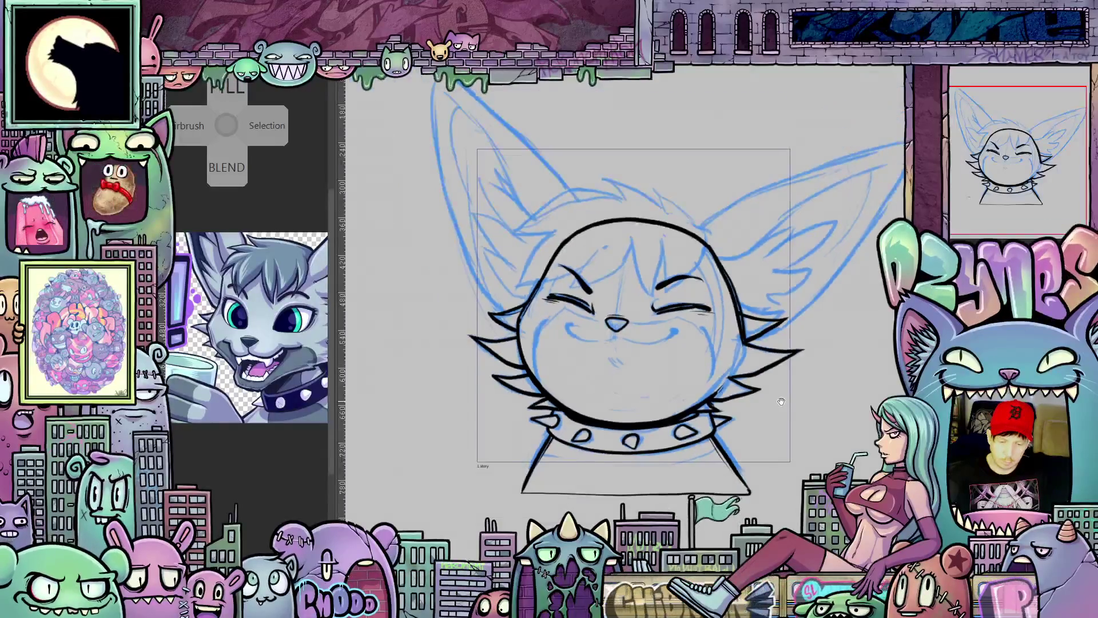
drag(779, 402, 761, 439)
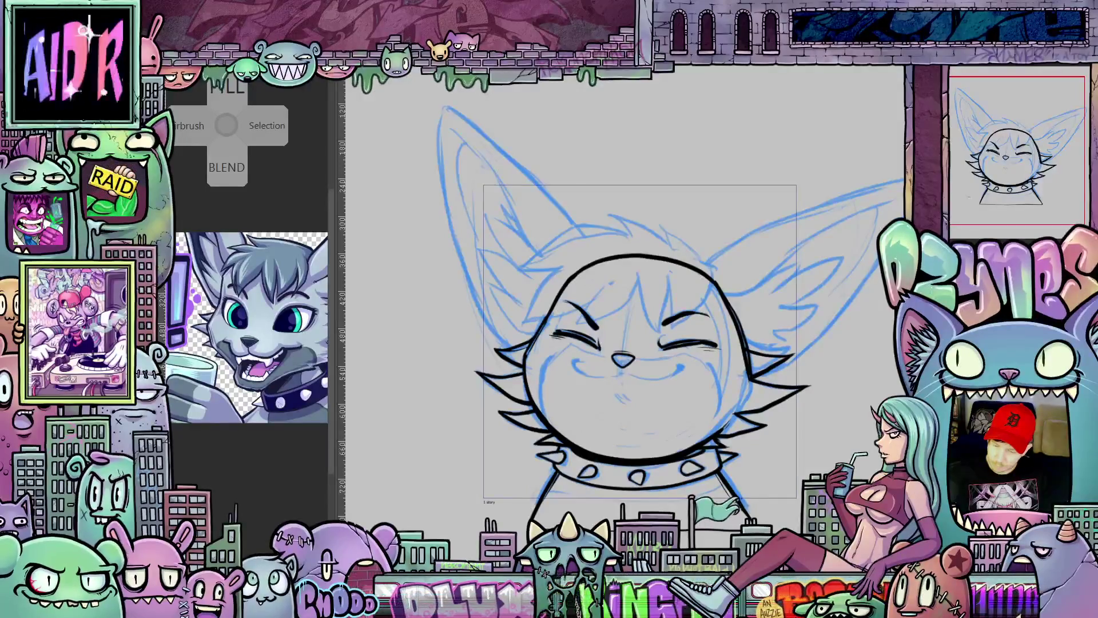
scroll(613, 405, up, 1)
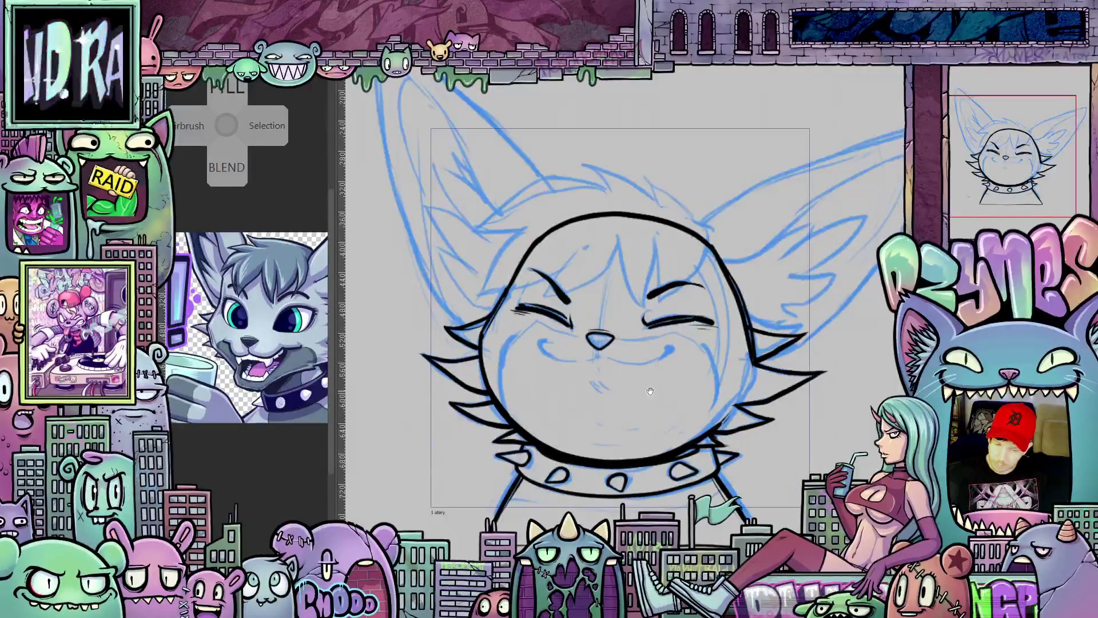
scroll(614, 405, up, 1)
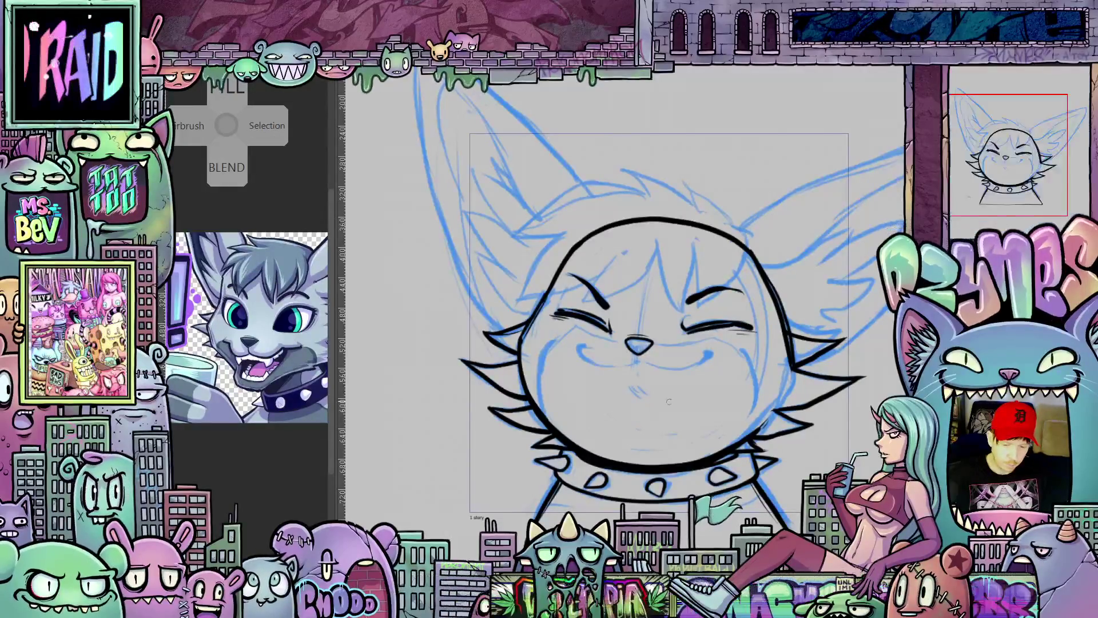
scroll(745, 410, down, 2)
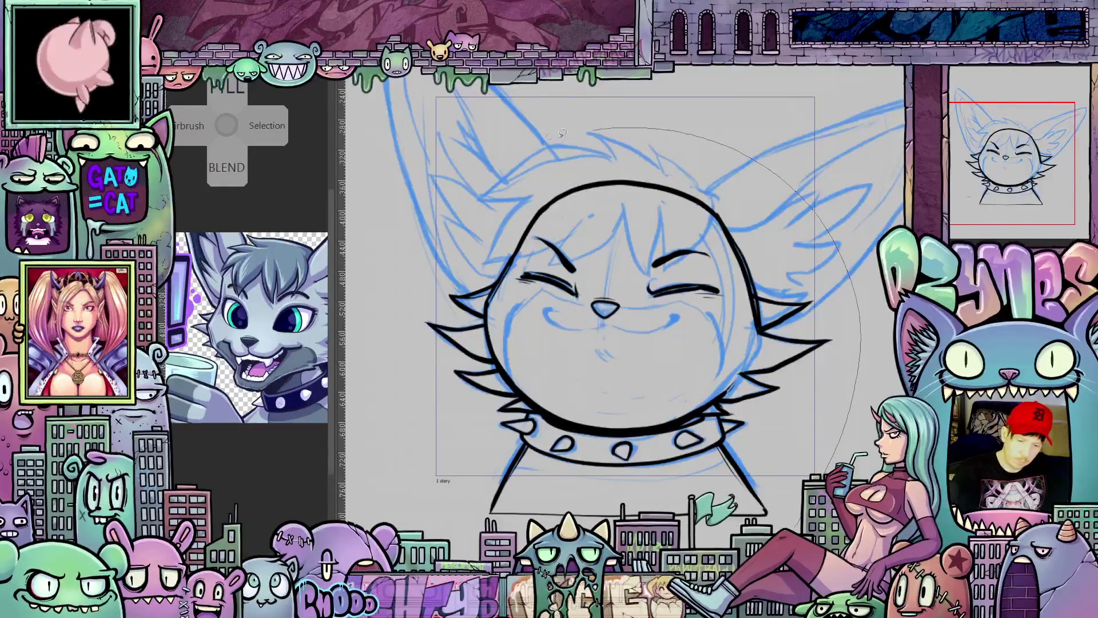
key(Delete)
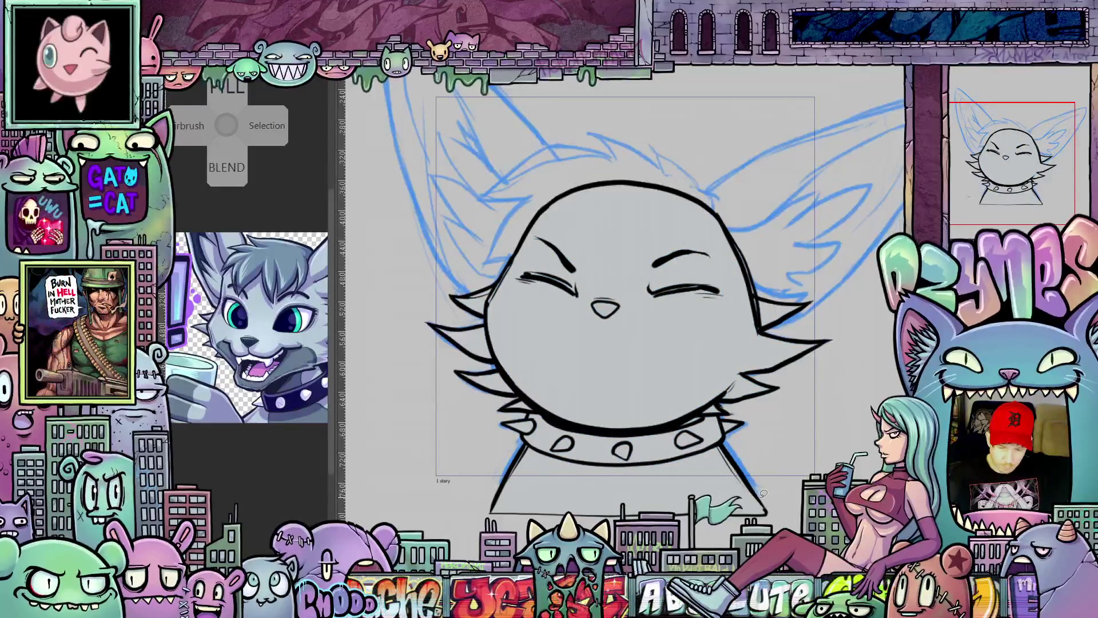
scroll(631, 292, up, 1)
scroll(630, 292, down, 1)
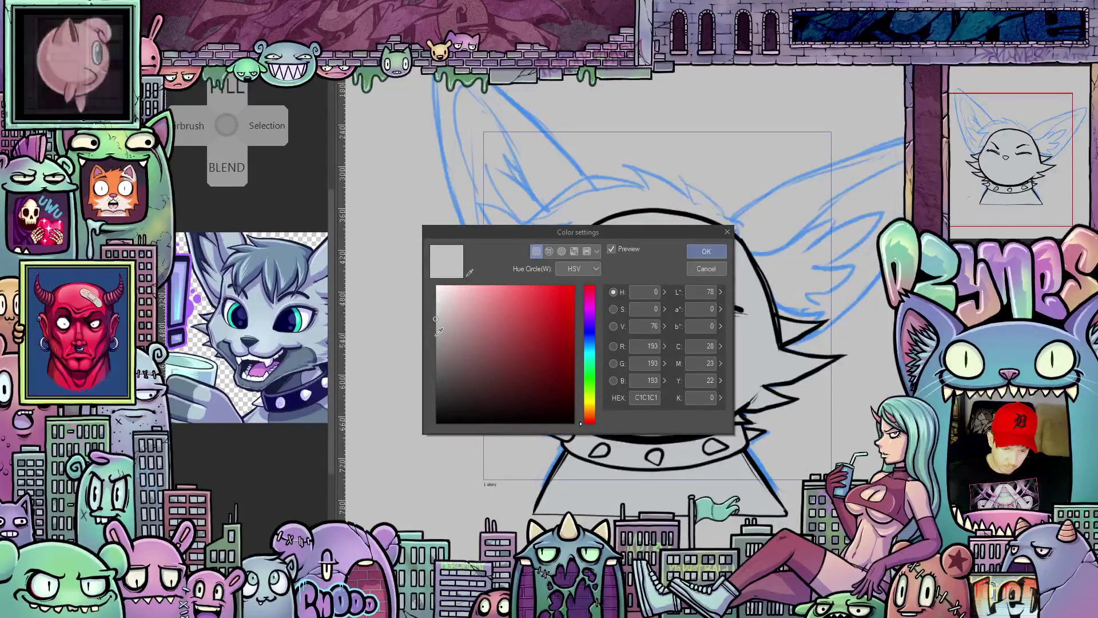
click(435, 336)
drag(437, 336, 435, 341)
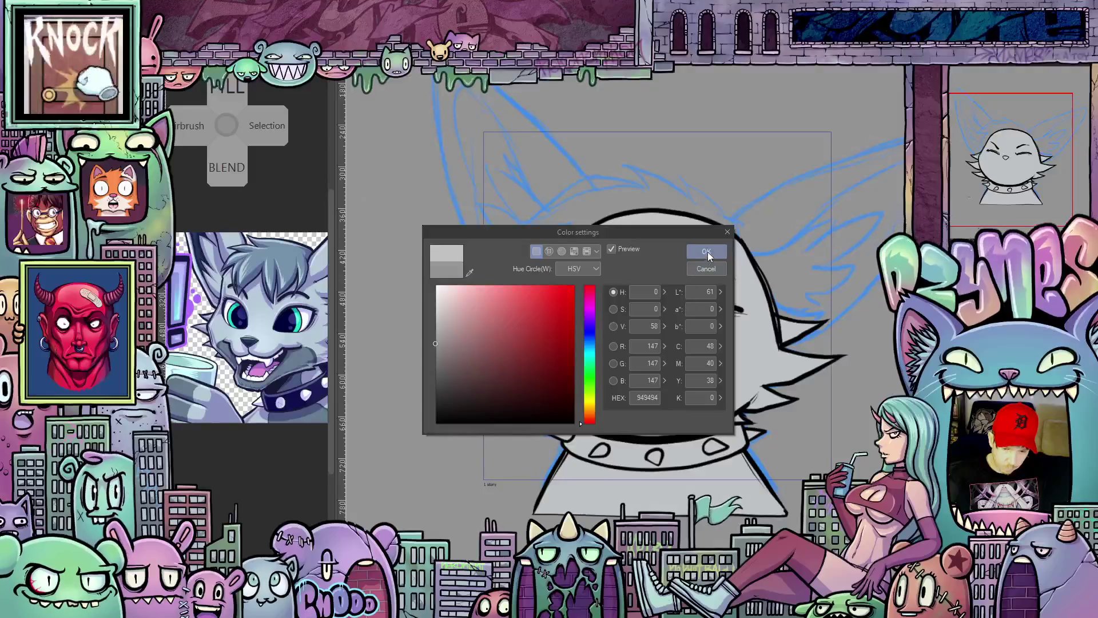
click(706, 251)
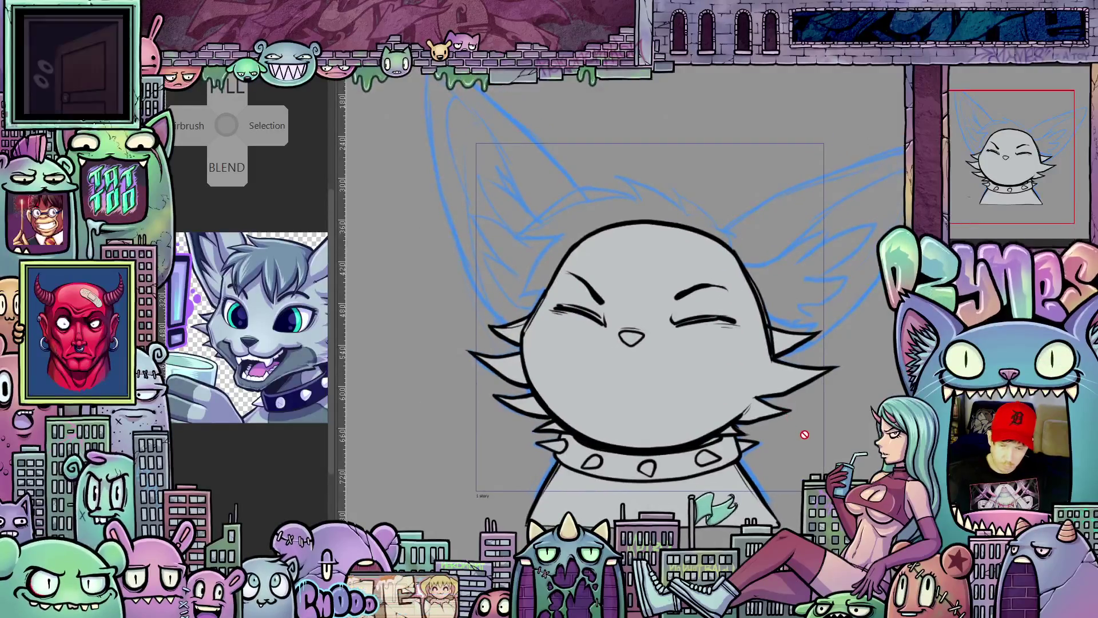
scroll(794, 435, up, 2)
scroll(756, 440, up, 1)
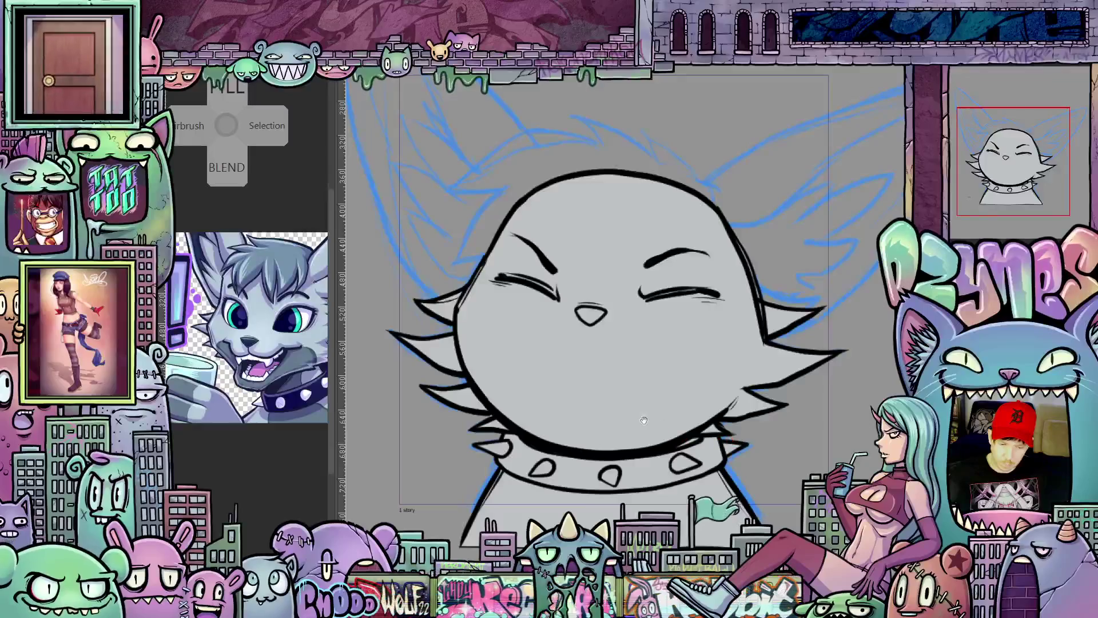
scroll(647, 421, up, 1)
scroll(635, 416, up, 1)
scroll(618, 407, up, 1)
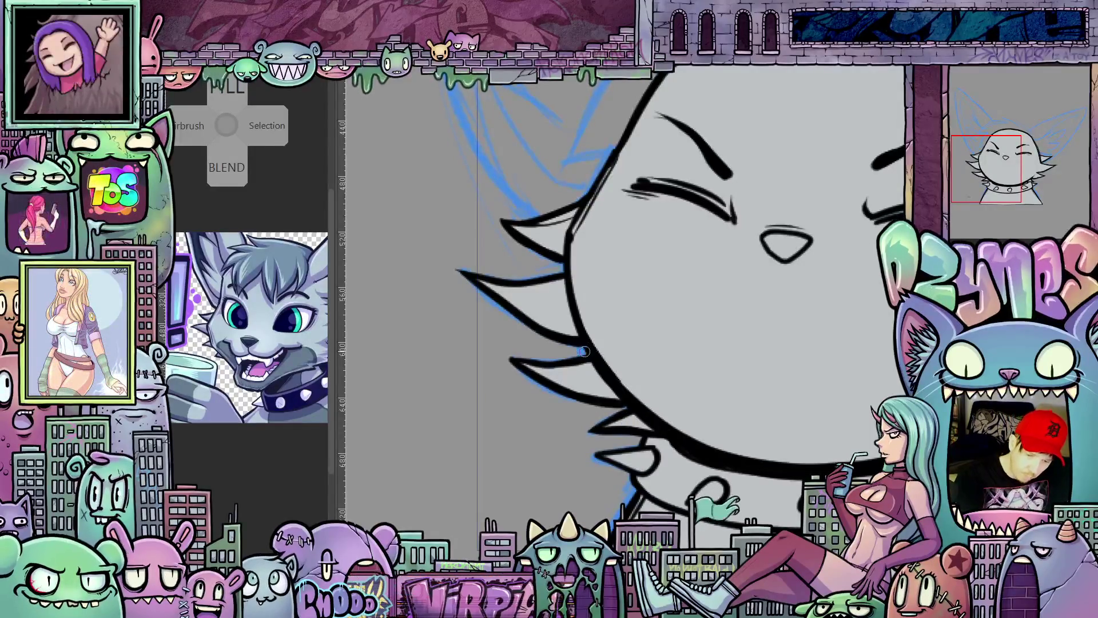
Step: Pan around the inked cat head, then toggle the blue sketch layer visible over the grey fill
drag(813, 418, 530, 369)
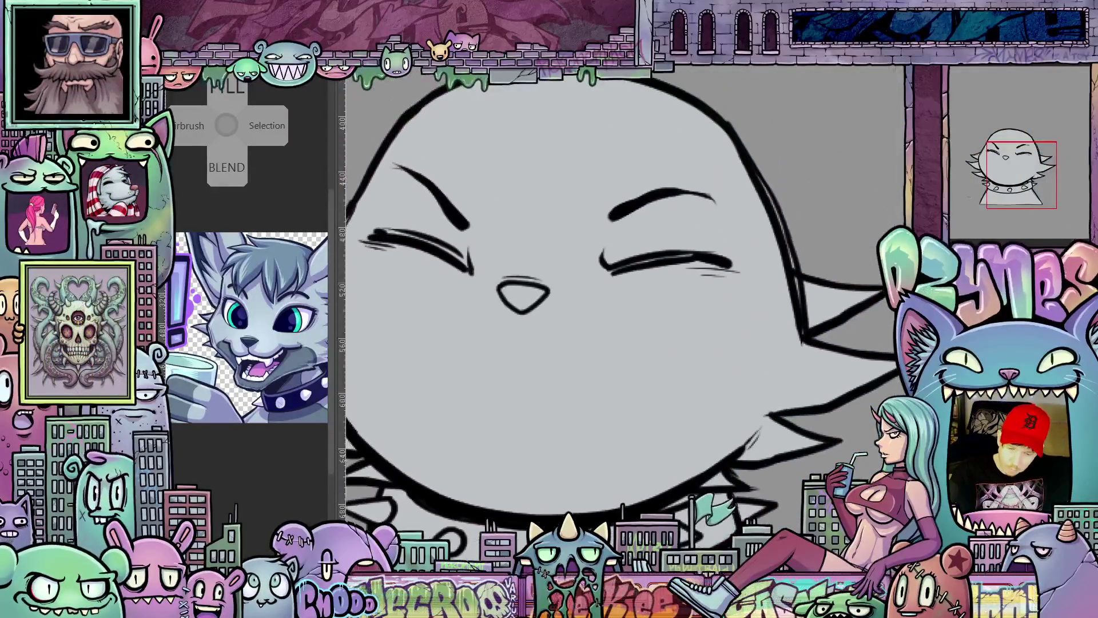
drag(601, 172, 601, 353)
mouse_move(516, 474)
mouse_down()
mouse_move(756, 459)
mouse_move(761, 435)
mouse_move(783, 422)
mouse_up()
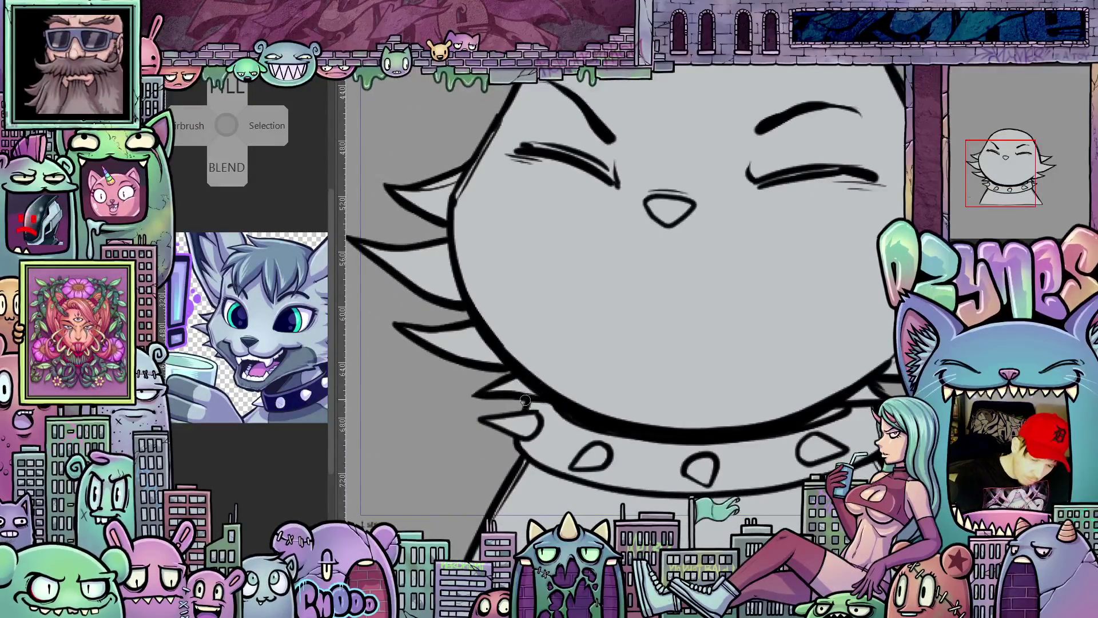
mouse_move(525, 401)
mouse_down()
mouse_move(758, 487)
mouse_move(766, 443)
mouse_up()
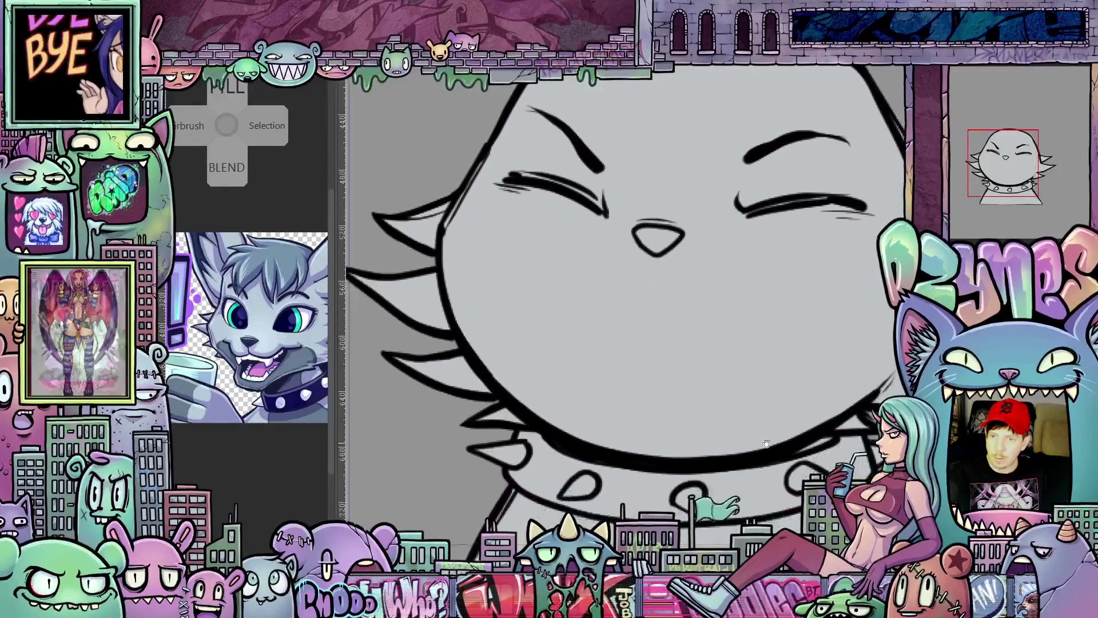
mouse_move(766, 444)
mouse_down()
mouse_move(760, 468)
mouse_move(720, 503)
mouse_up()
scroll(762, 430, down, 2)
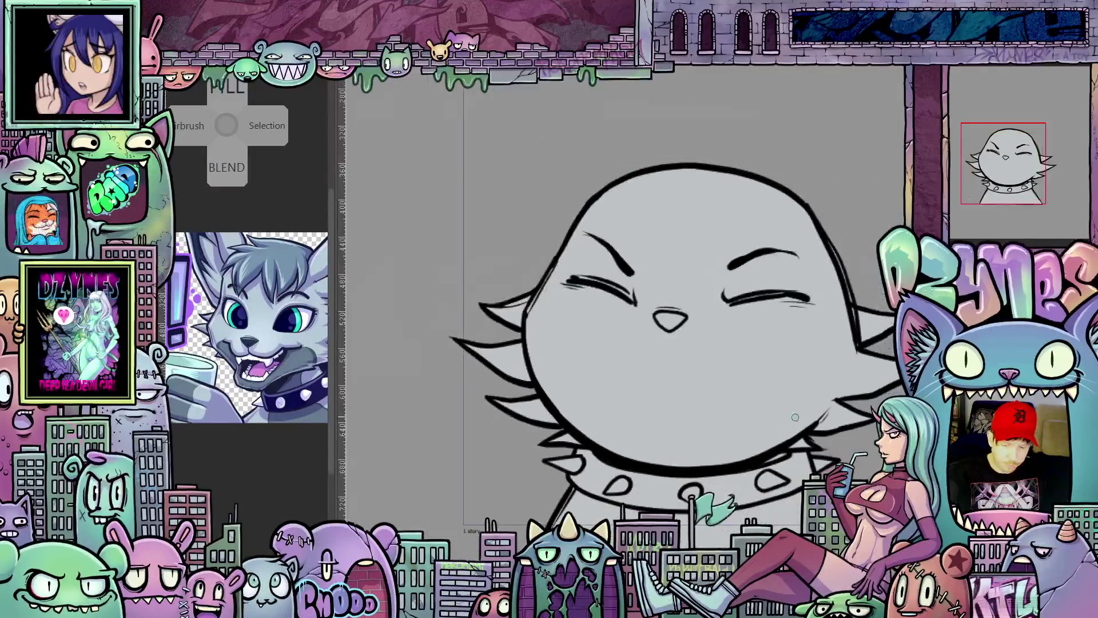
drag(821, 452, 783, 444)
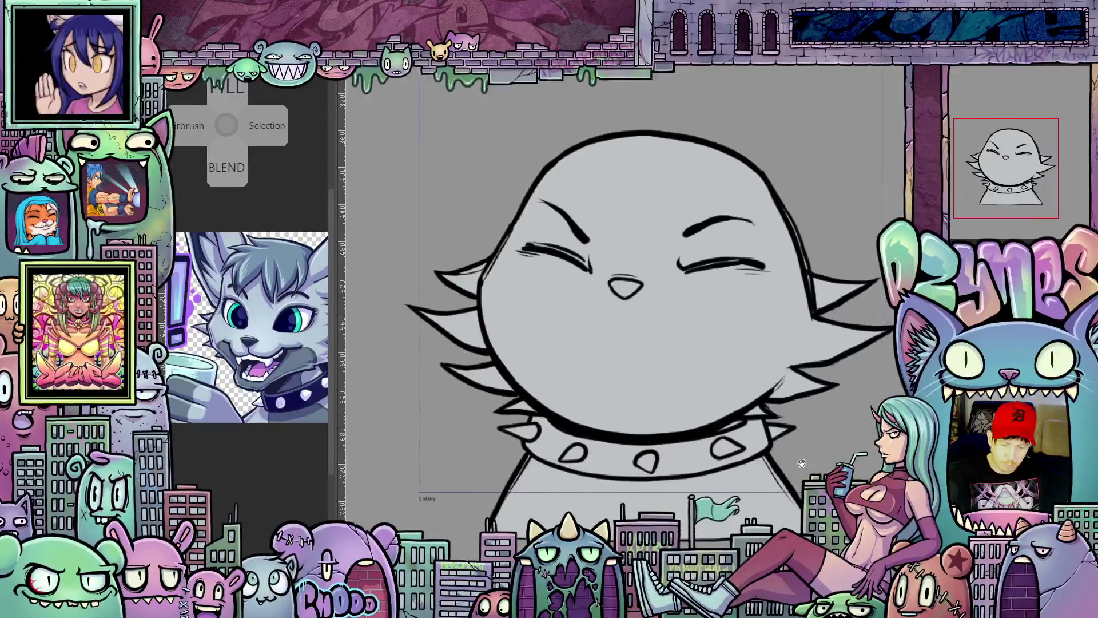
mouse_move(652, 308)
mouse_down()
mouse_move(694, 334)
mouse_move(636, 335)
mouse_up()
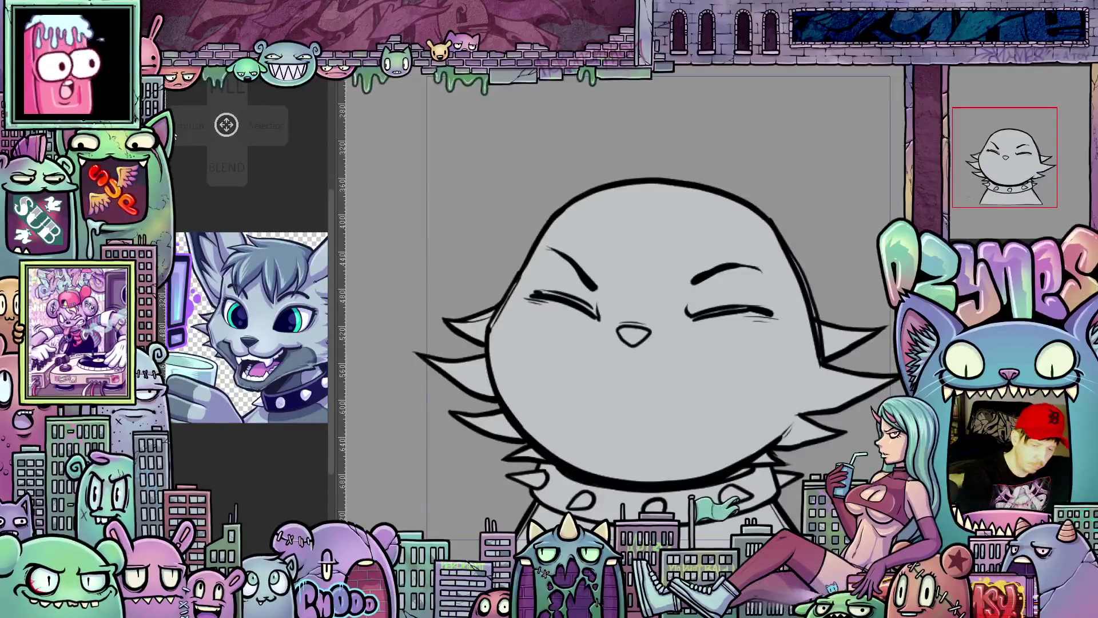
scroll(561, 414, up, 1)
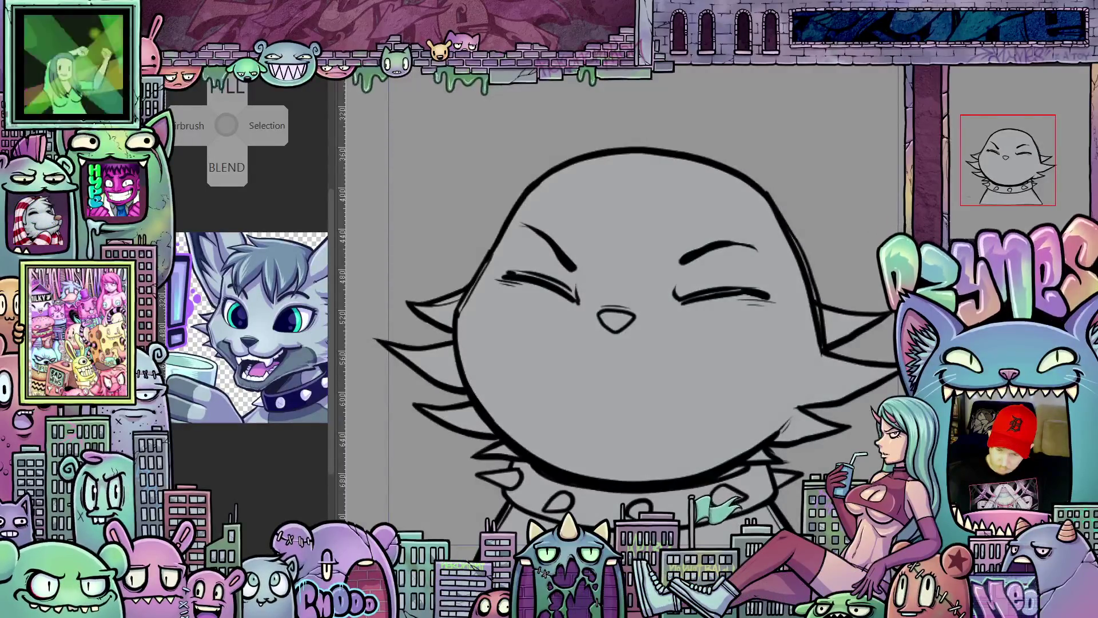
key(ctrl+z)
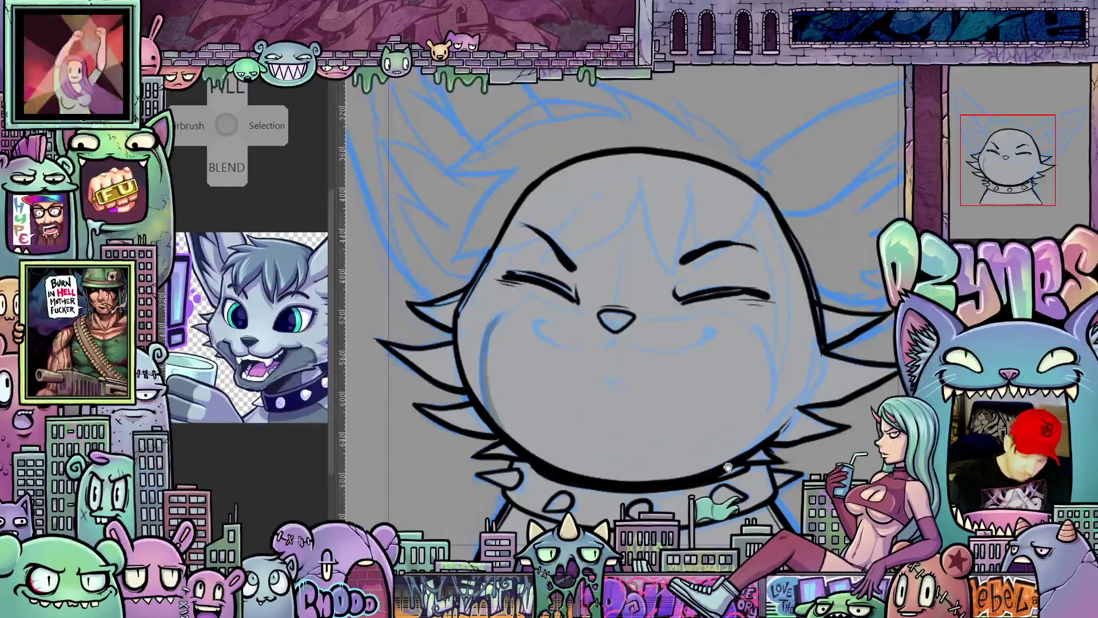
Step: Draw a dark pencil stroke down the cat's right cheek, rotating the canvas and back upright
drag(725, 463, 662, 450)
drag(694, 316, 701, 425)
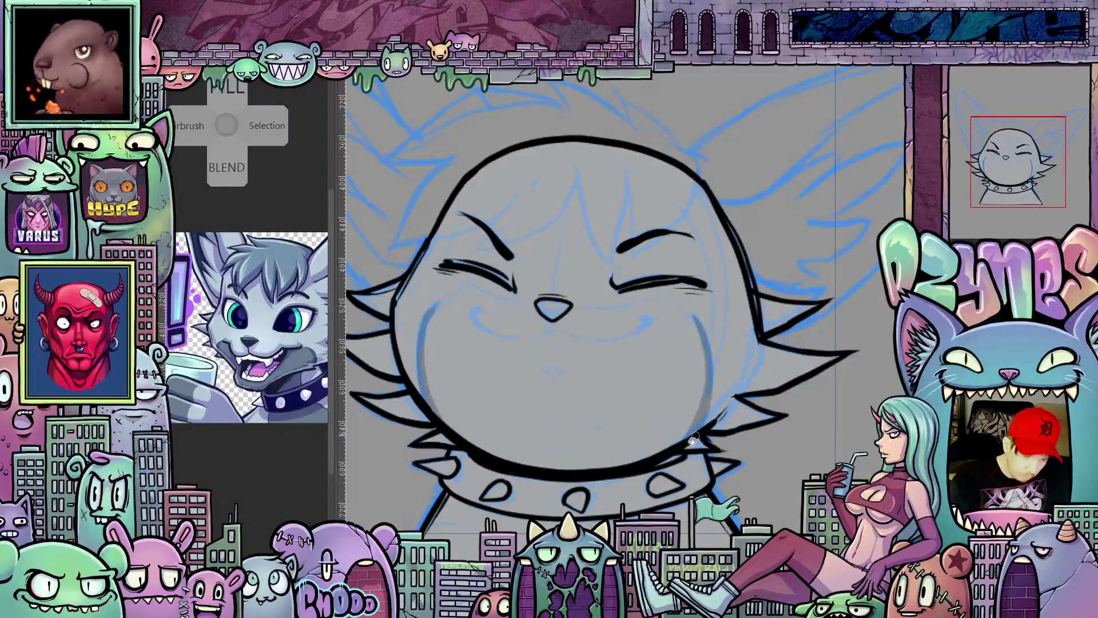
mouse_move(693, 435)
mouse_down()
mouse_move(761, 431)
mouse_move(781, 451)
mouse_up()
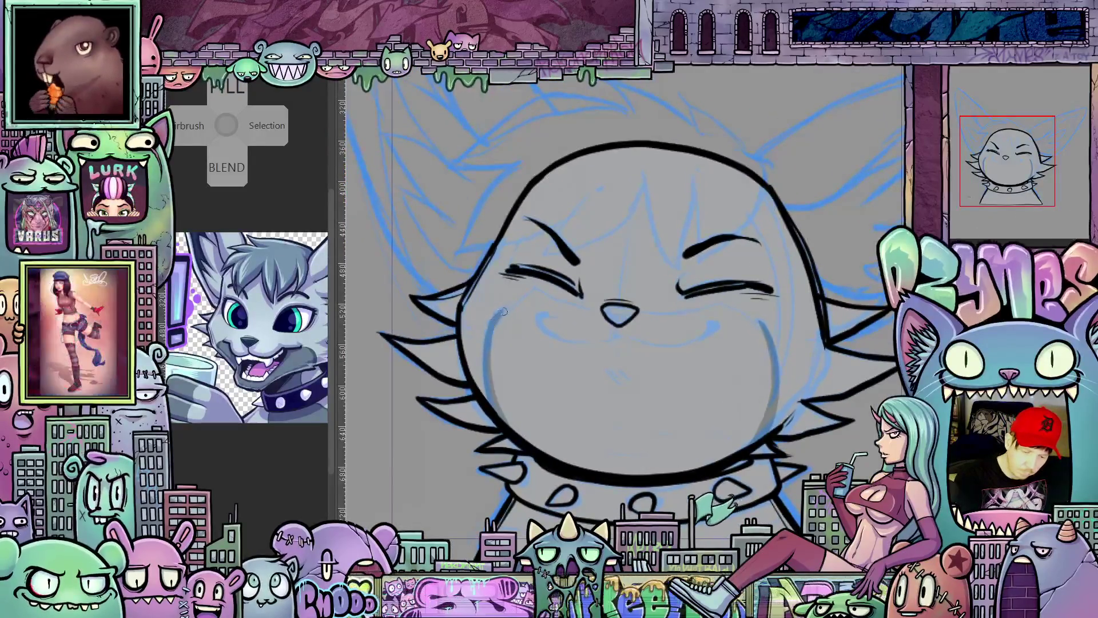
mouse_move(682, 438)
mouse_down()
mouse_move(713, 411)
mouse_move(738, 419)
mouse_up()
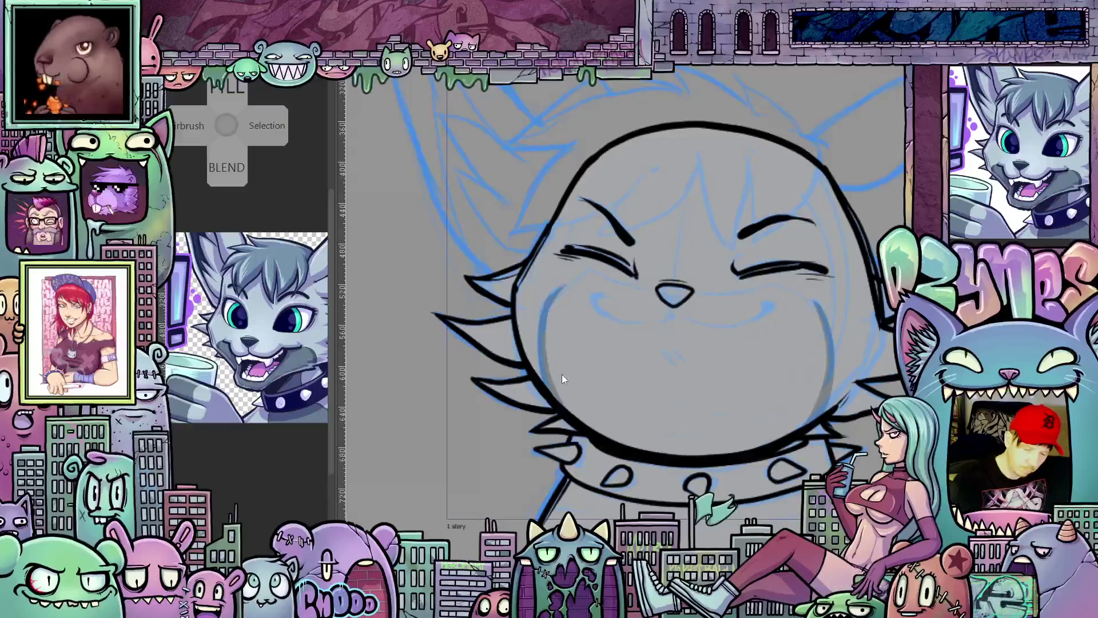
drag(769, 426, 551, 334)
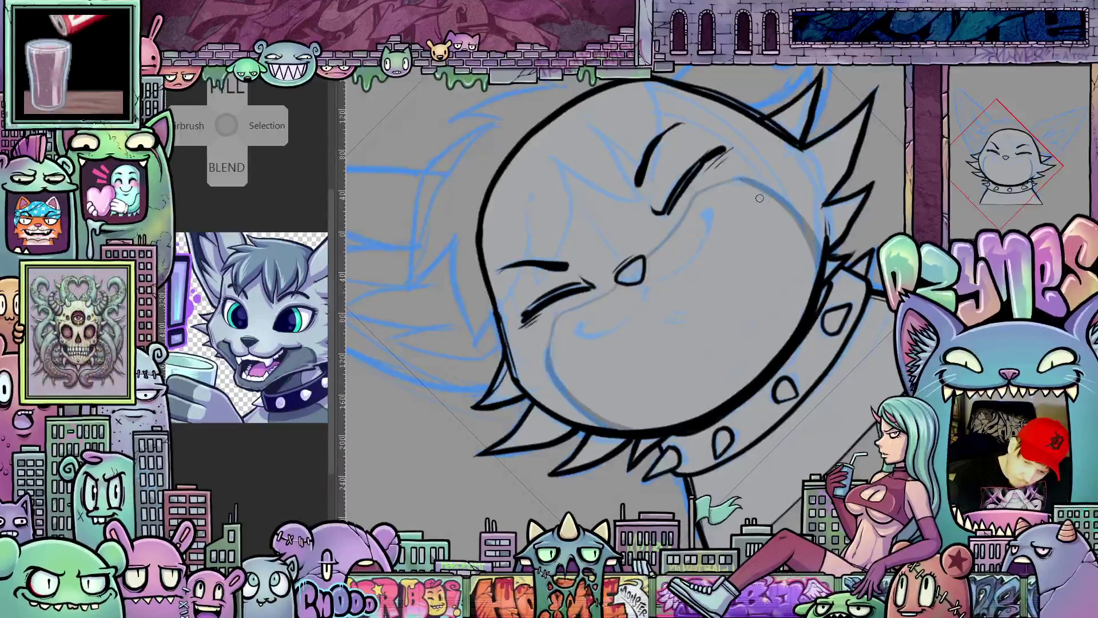
drag(758, 195, 719, 345)
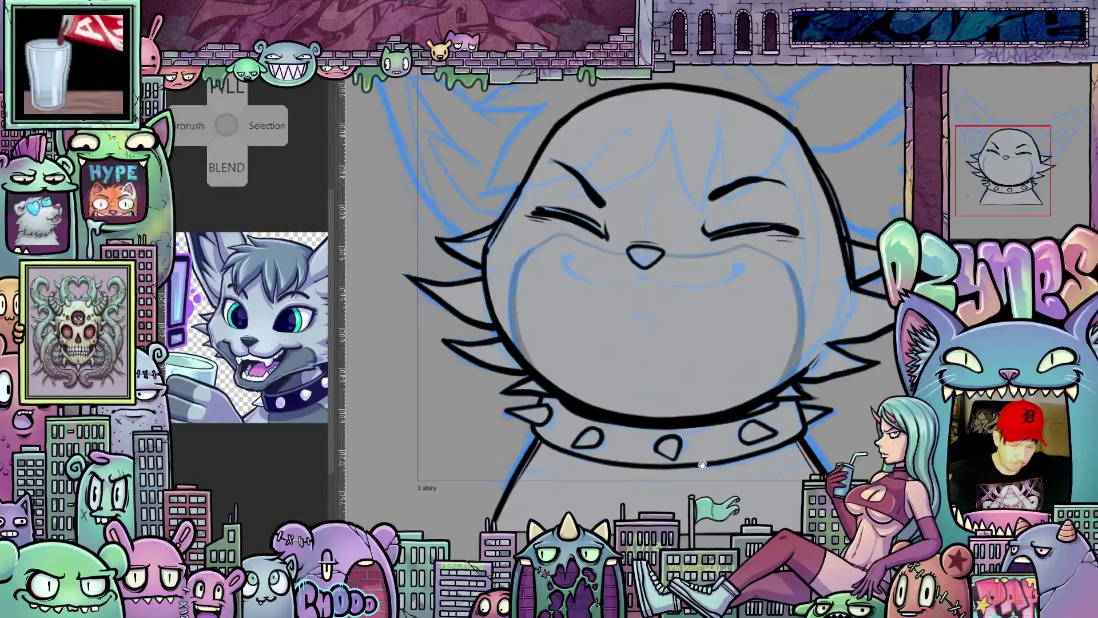
Step: Sketch a short line on the face's right edge and faint lines down the body
drag(799, 442, 820, 368)
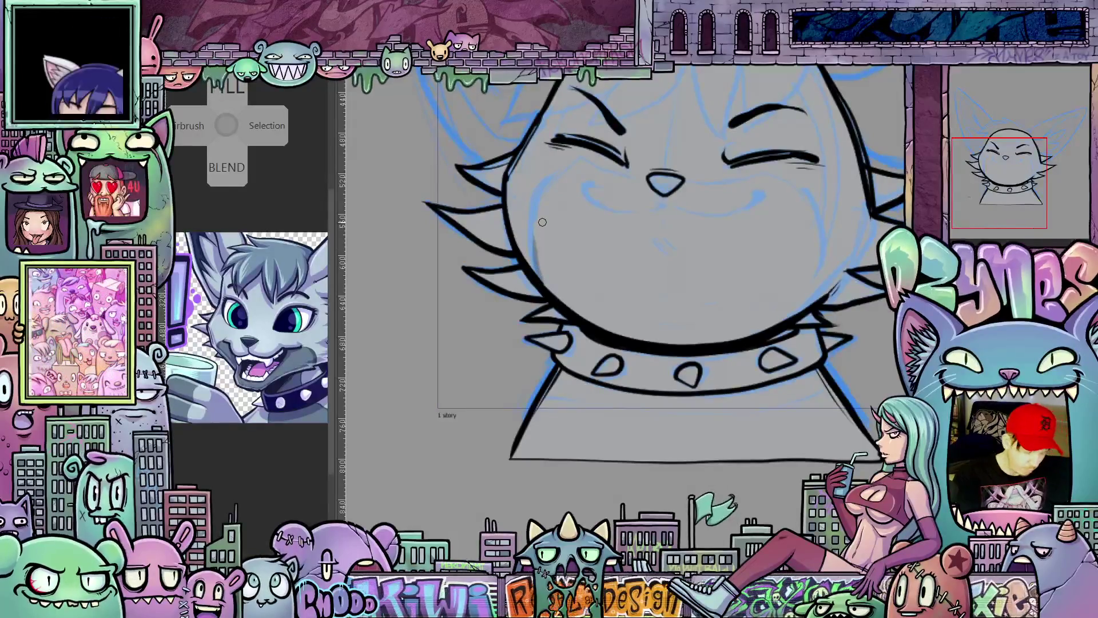
drag(543, 274, 566, 354)
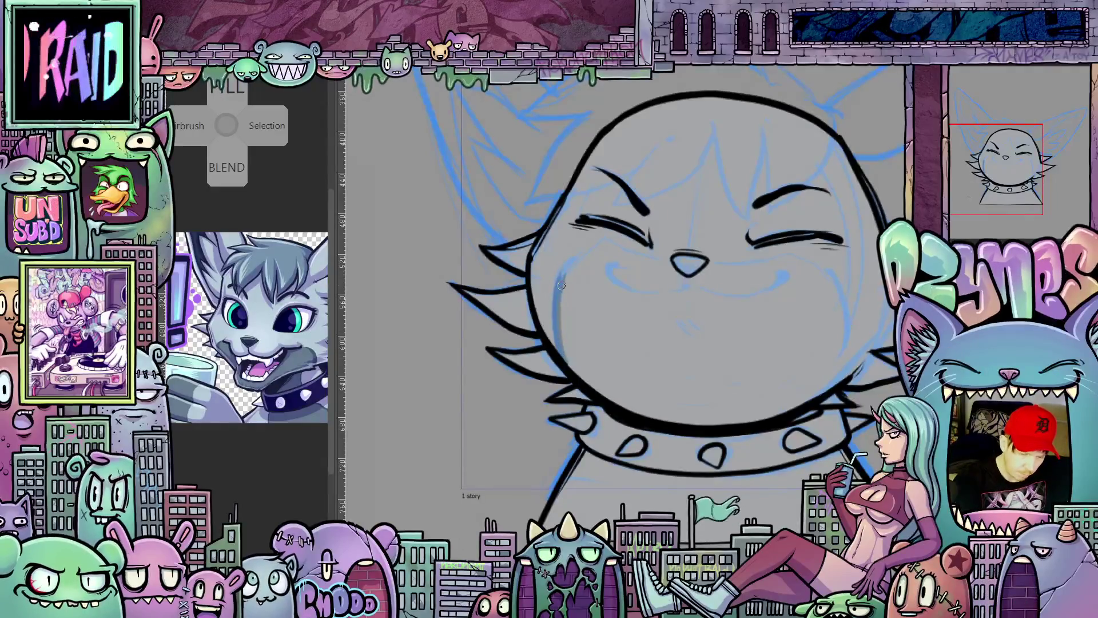
drag(763, 433, 624, 420)
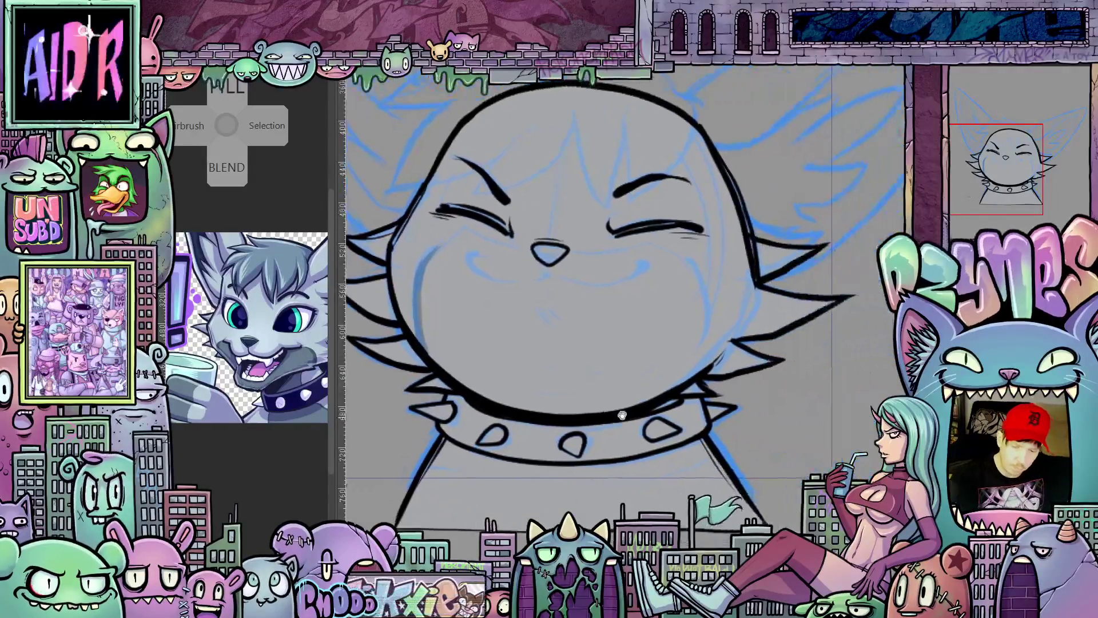
drag(705, 315, 704, 346)
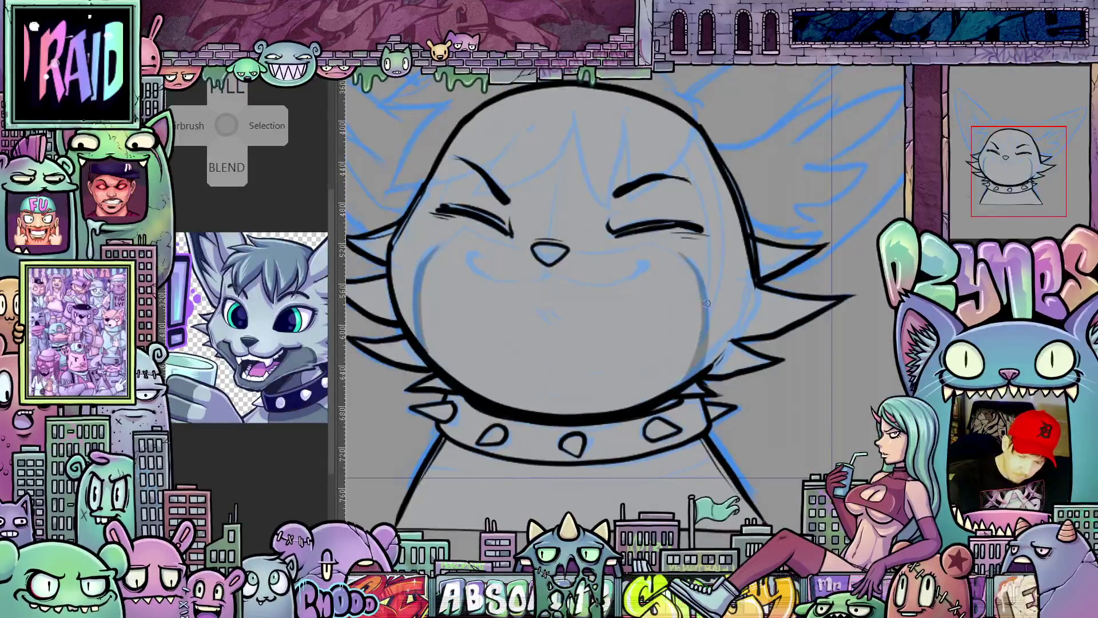
drag(707, 303, 821, 213)
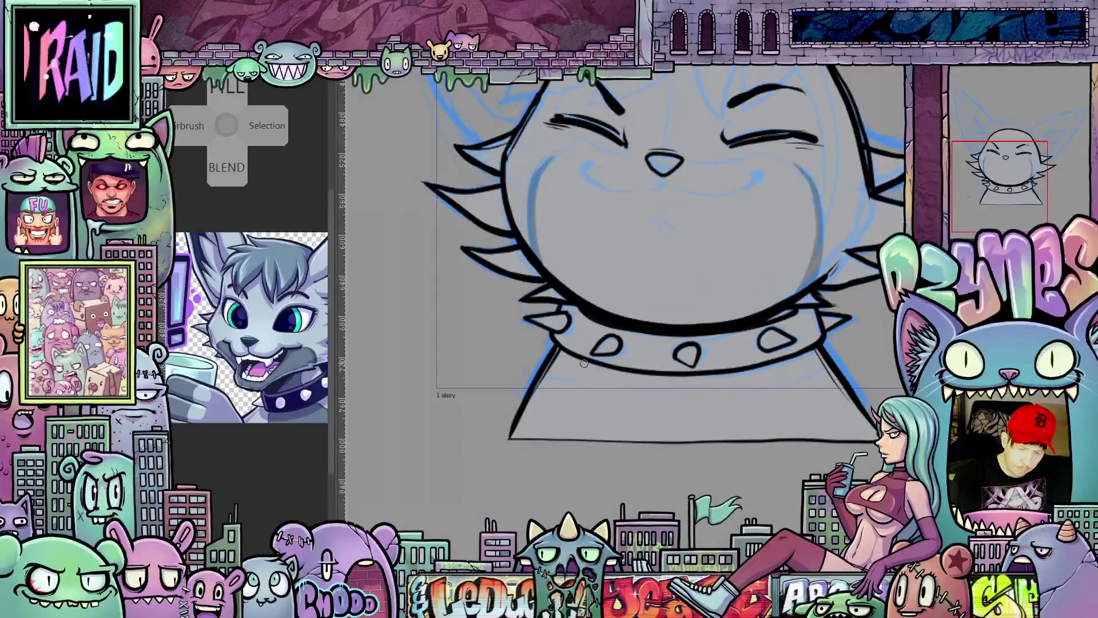
drag(584, 364, 550, 425)
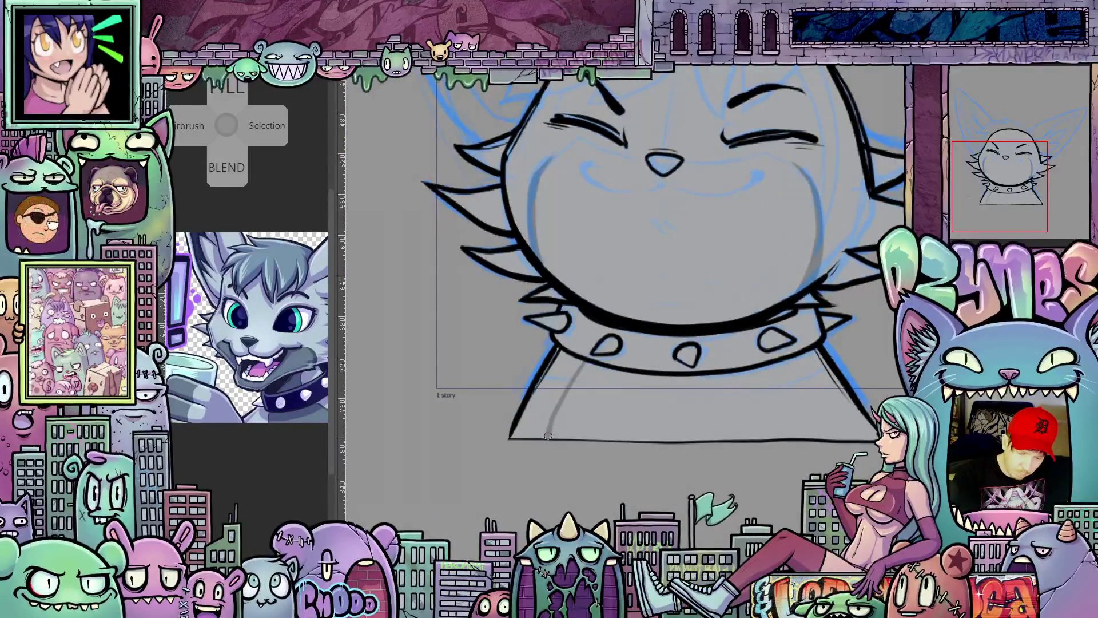
drag(698, 445, 719, 460)
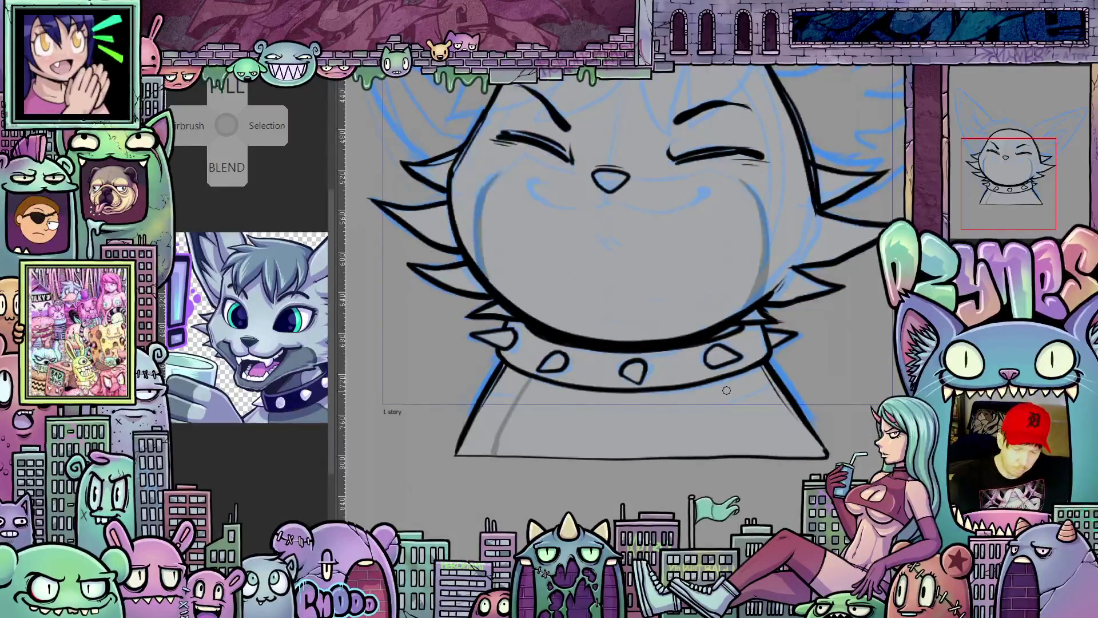
drag(728, 392, 743, 440)
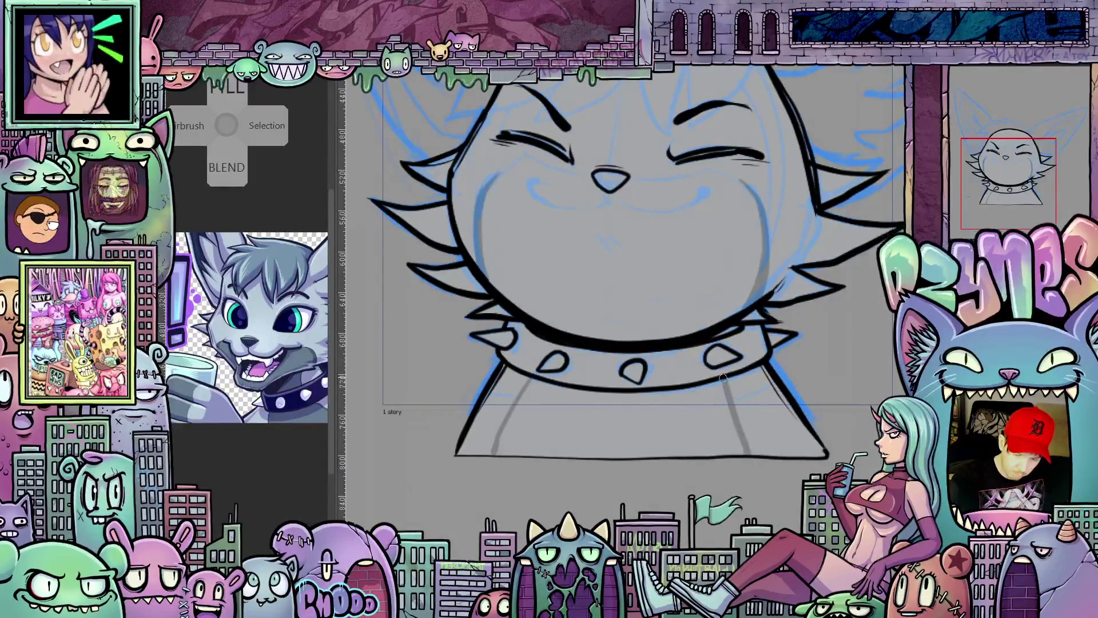
scroll(744, 447, up, 3)
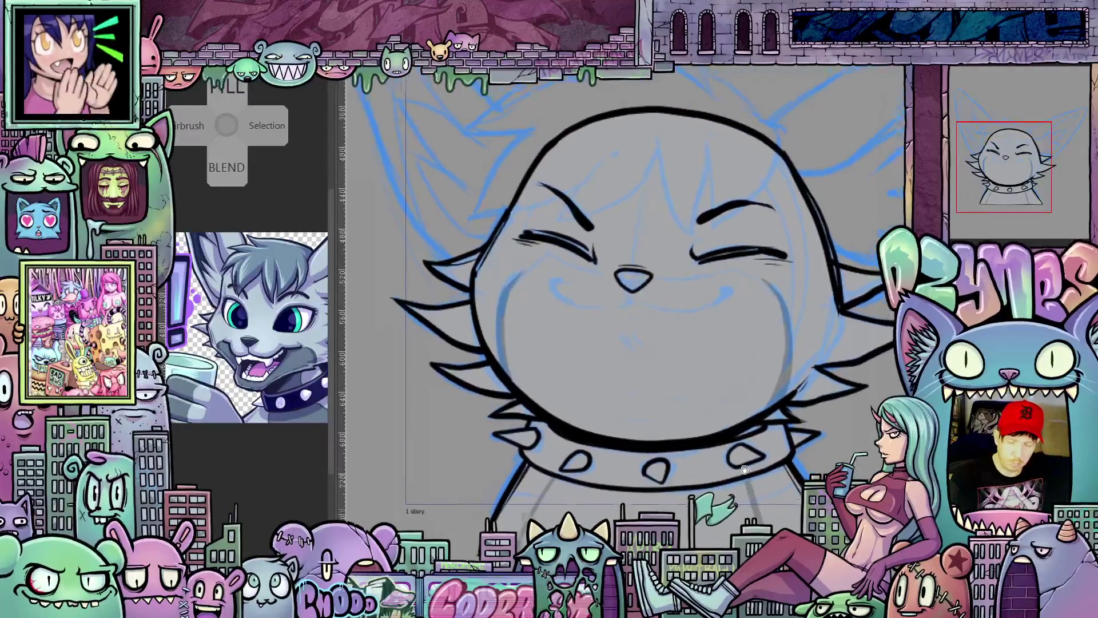
scroll(754, 478, down, 1)
scroll(767, 478, up, 1)
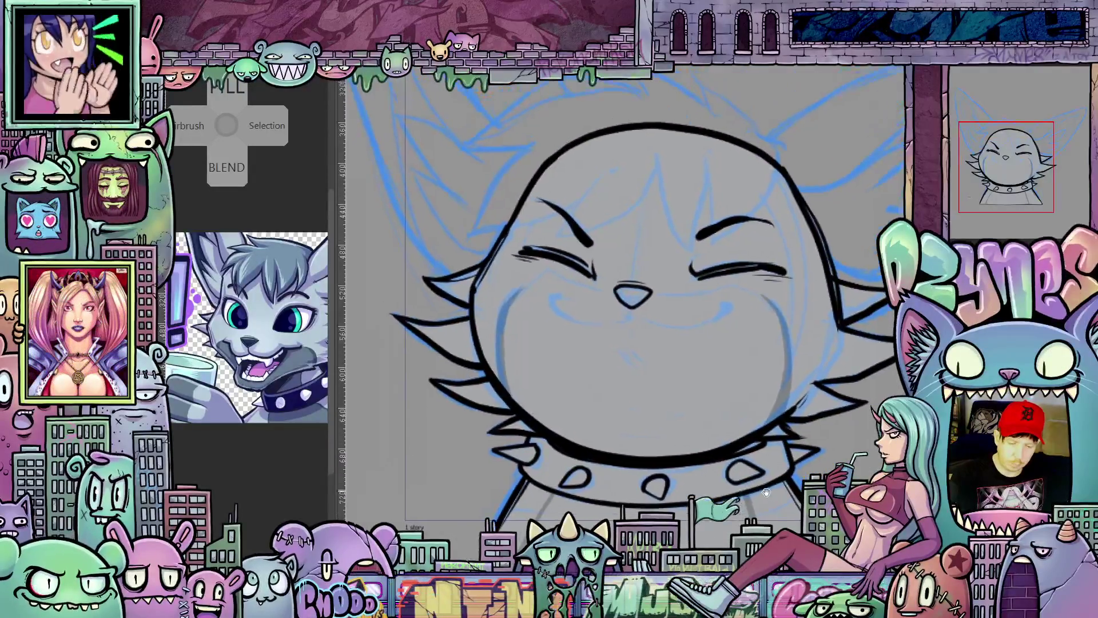
scroll(763, 426, down, 1)
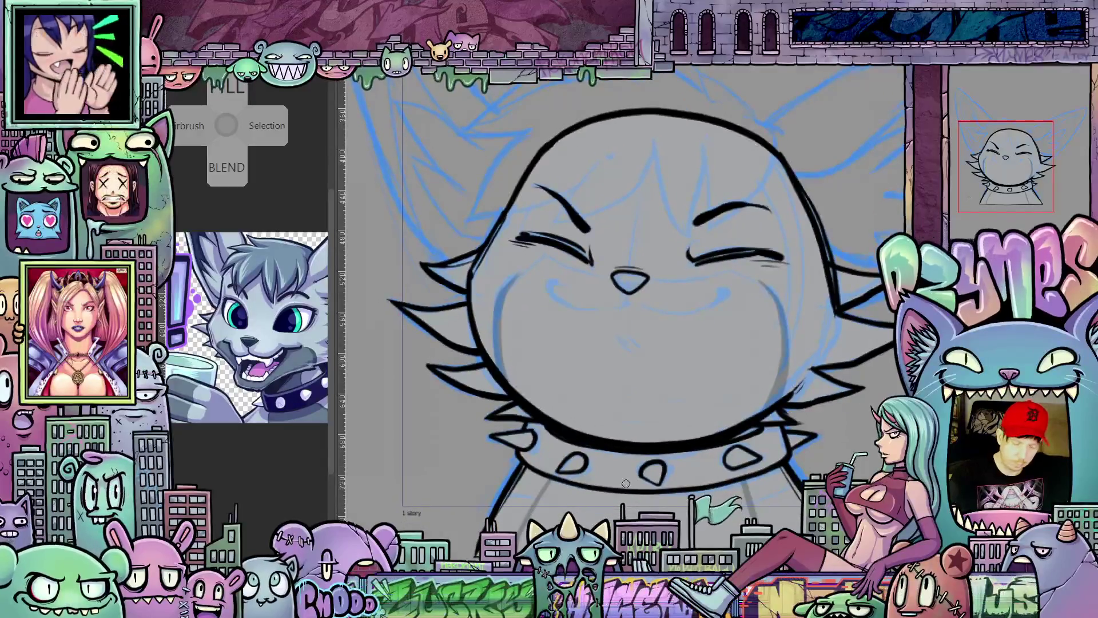
Step: Fill the muzzle below the smile darker grey, undoing a wrong whole-silhouette fill first
drag(669, 449, 506, 347)
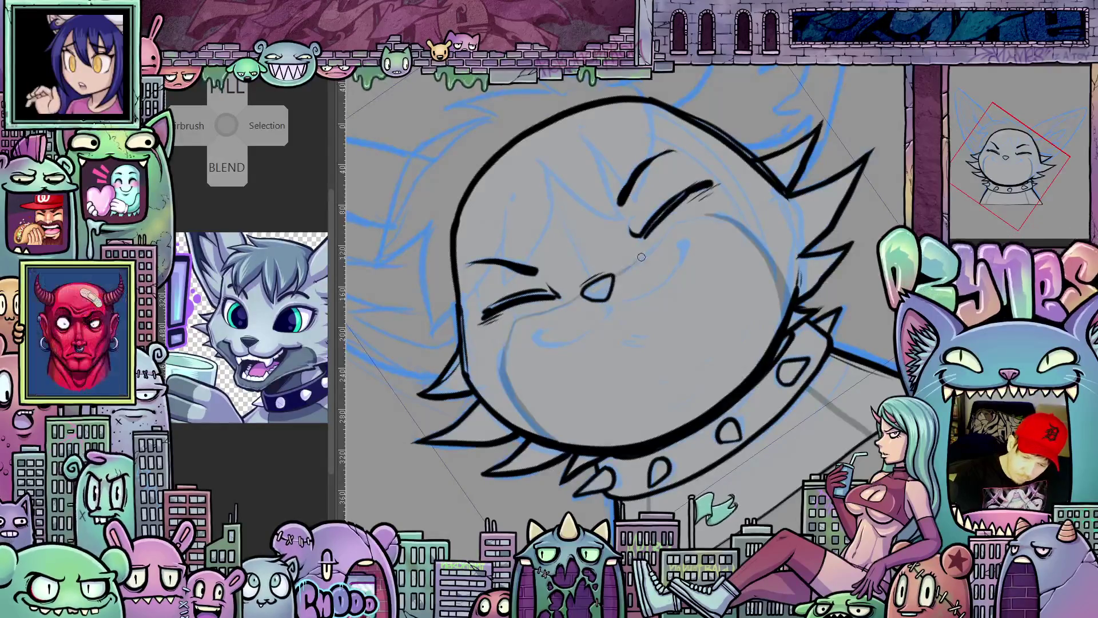
key(5)
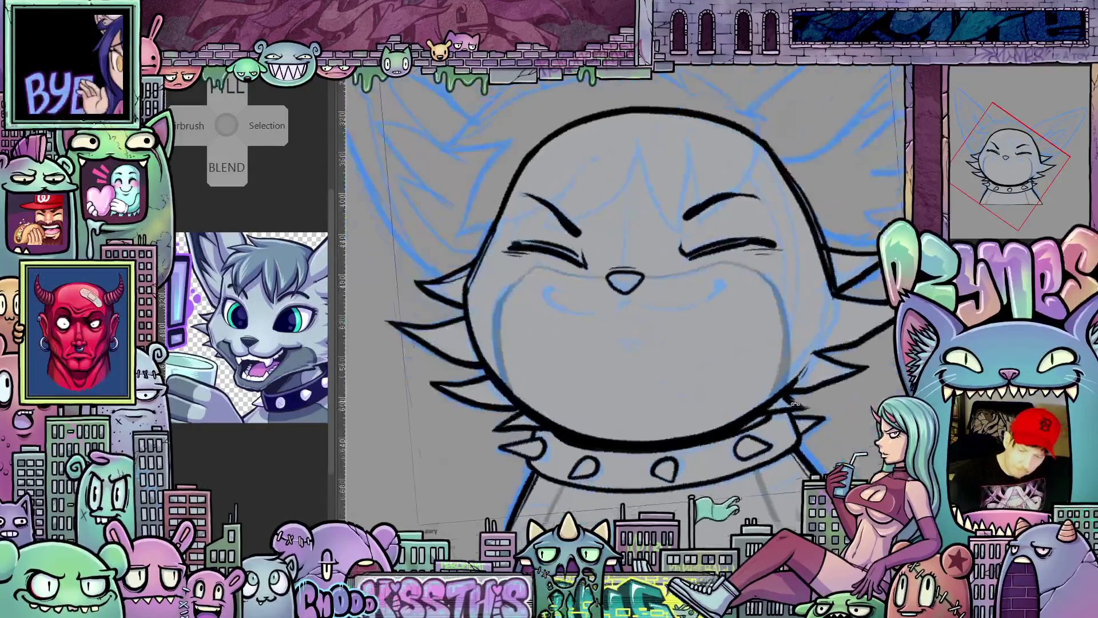
click(723, 388)
key(ctrl+z)
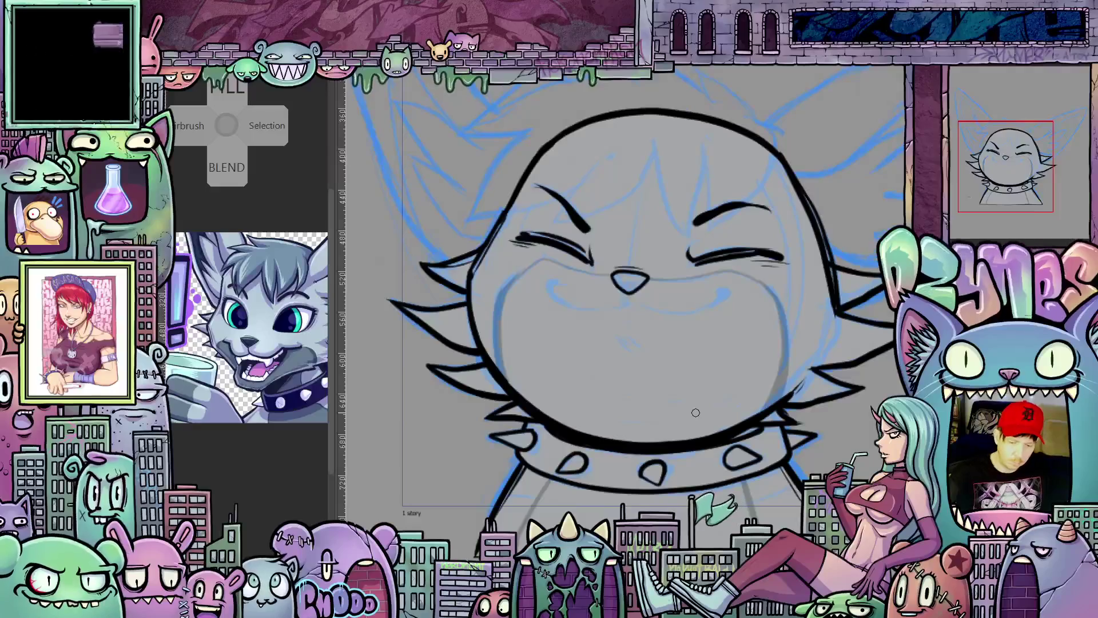
click(734, 379)
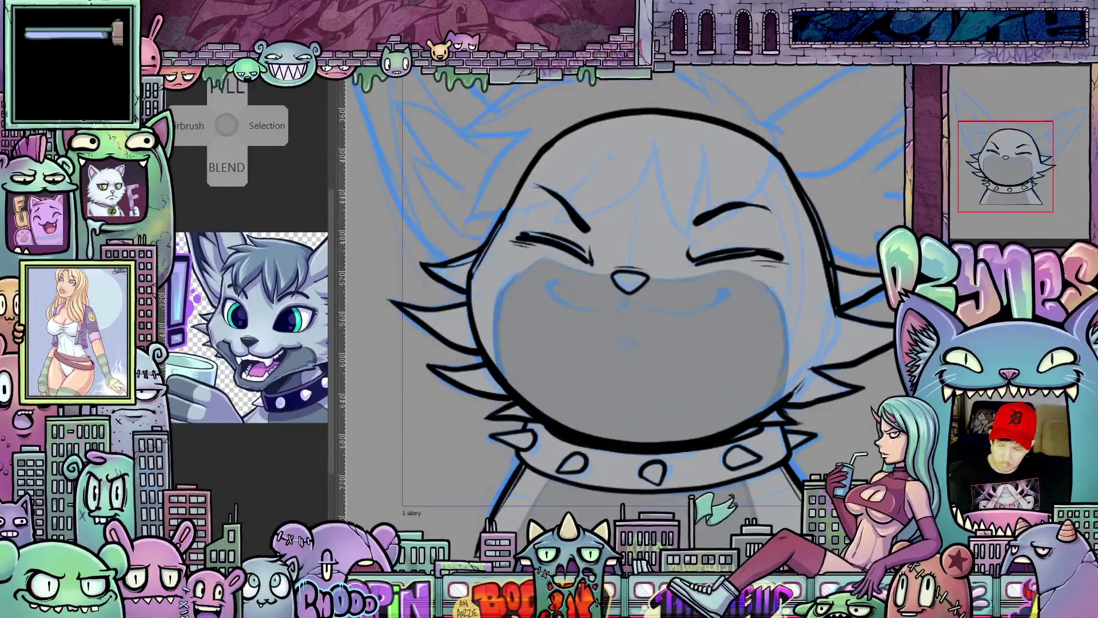
Step: Fill the head and collar light grey and the nose dark with the Fill bucket
click(652, 197)
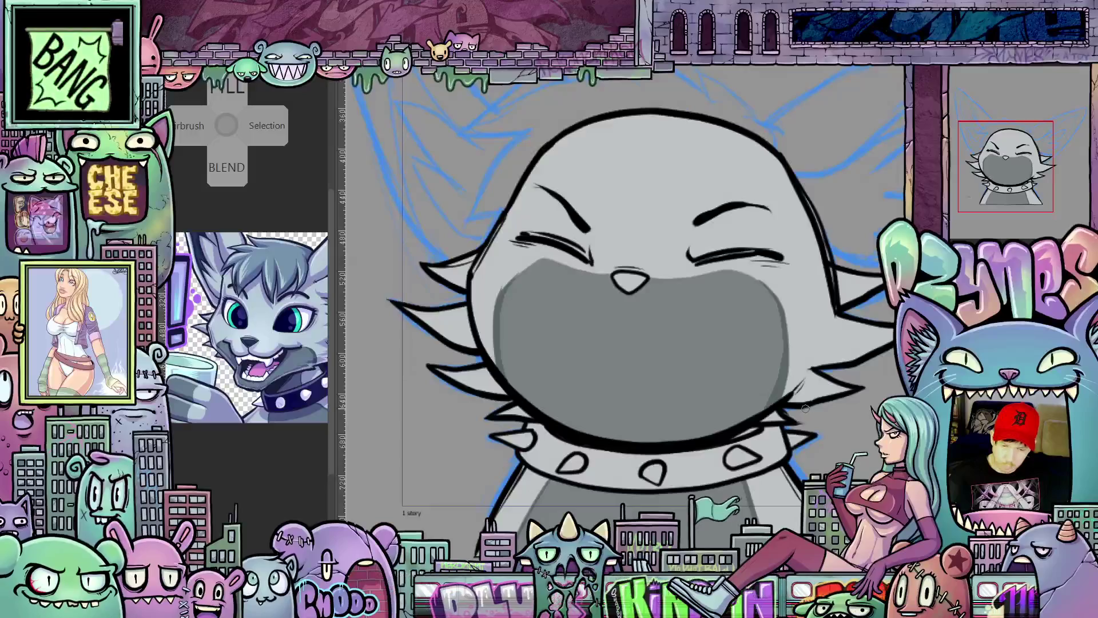
scroll(738, 387, down, 2)
drag(772, 387, 738, 446)
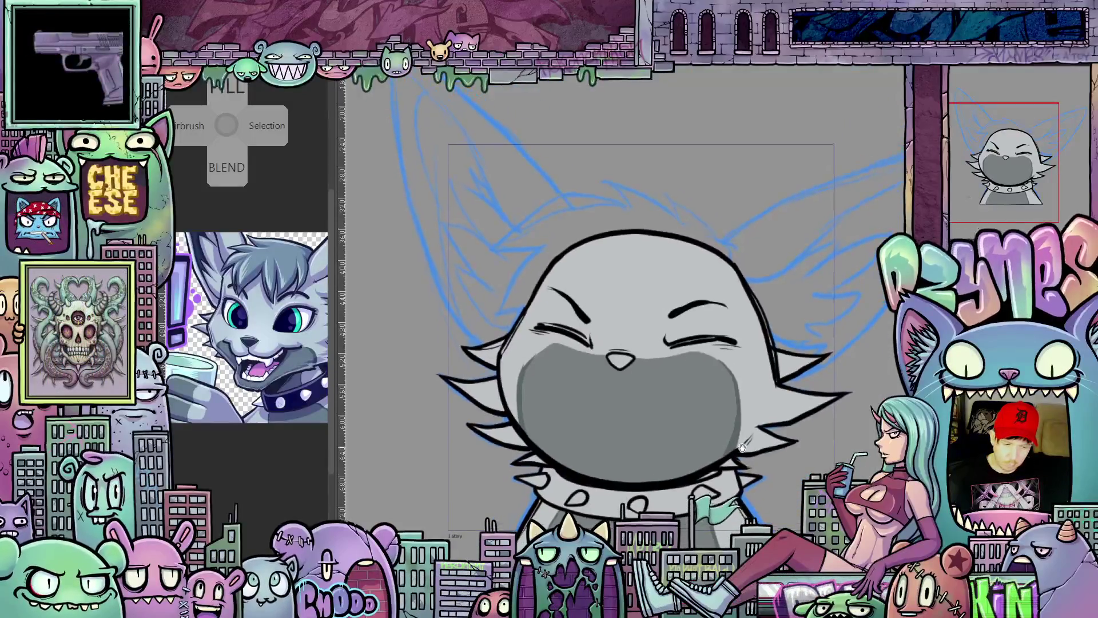
scroll(724, 414, up, 1)
scroll(724, 413, up, 1)
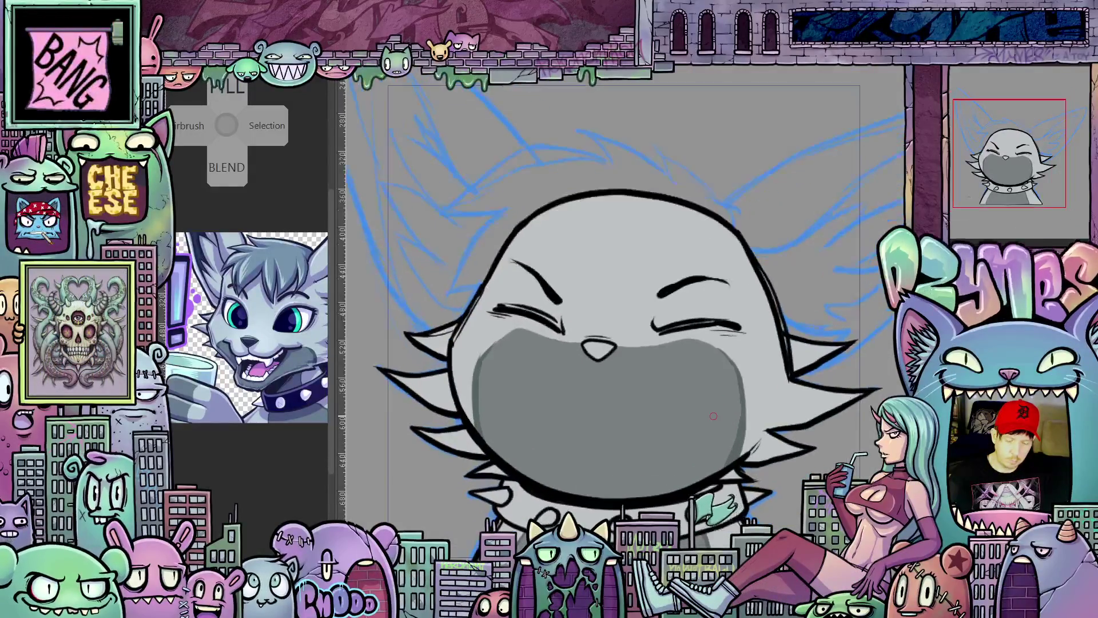
scroll(678, 449, up, 2)
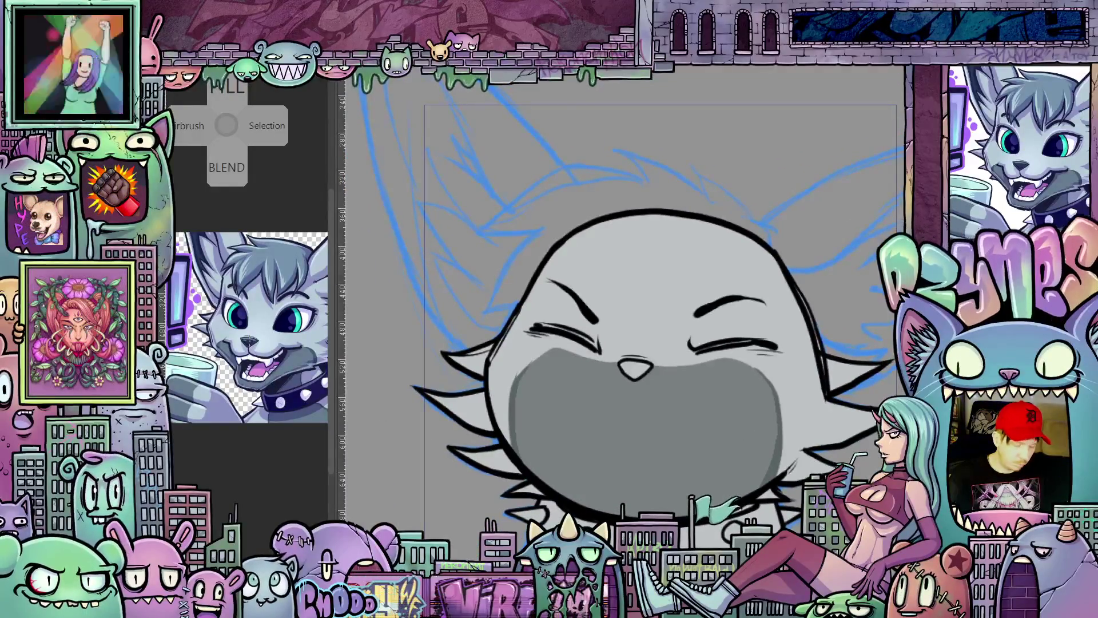
click(635, 370)
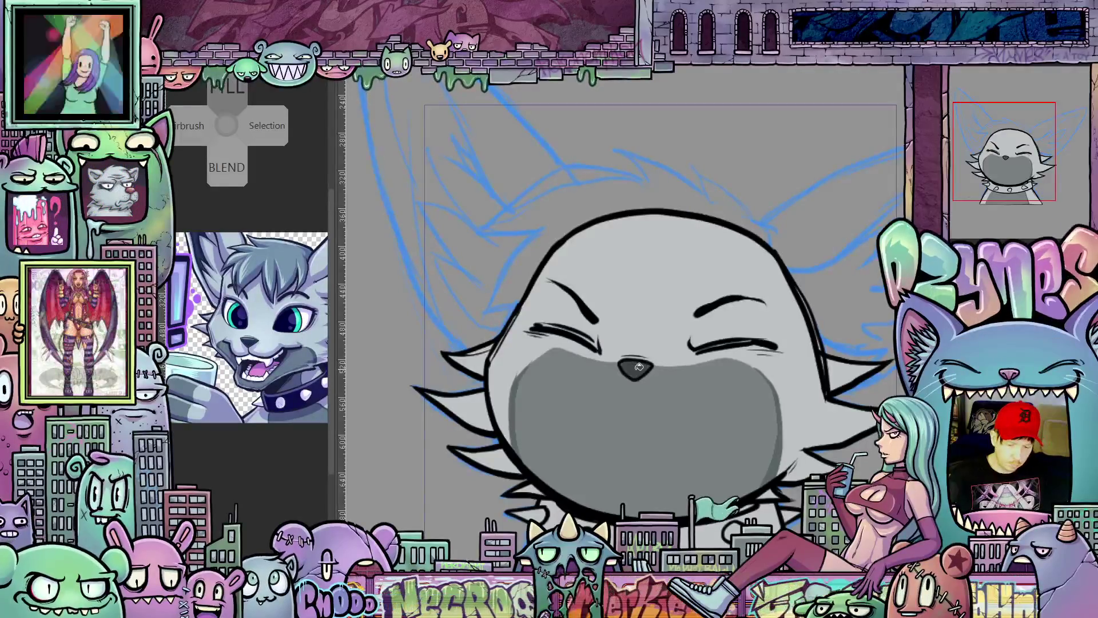
scroll(695, 417, down, 5)
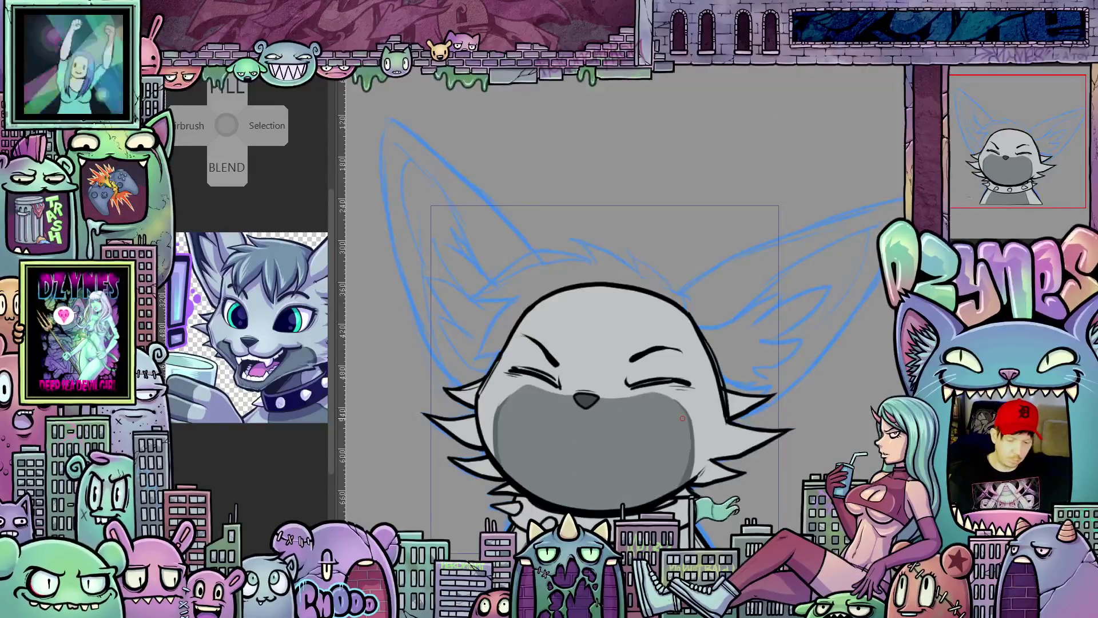
scroll(686, 514, up, 1)
scroll(686, 514, up, 1)
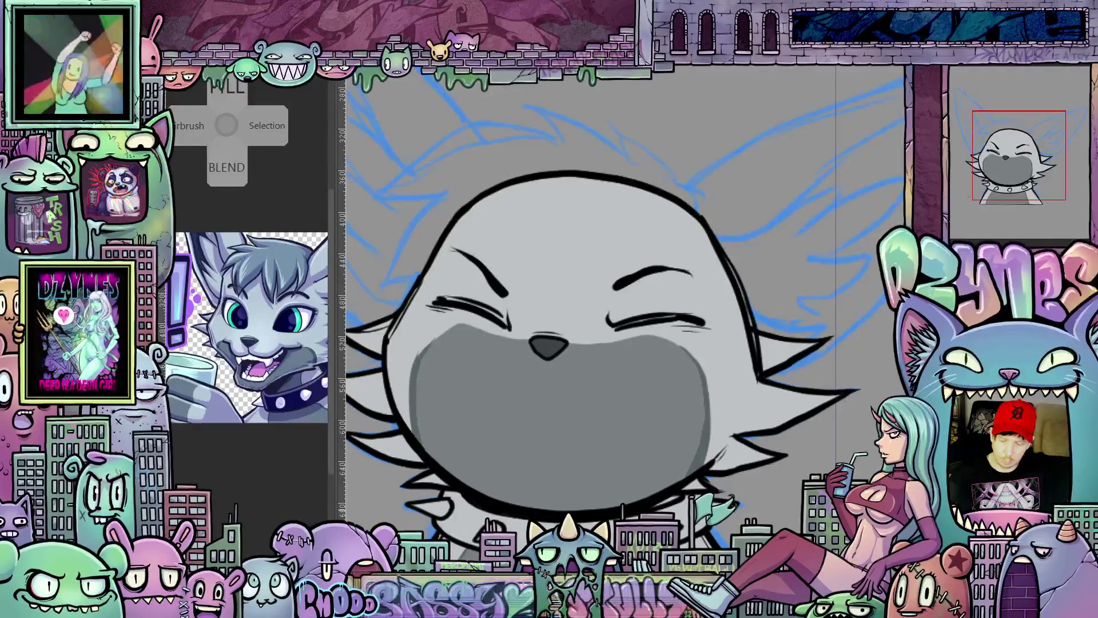
scroll(703, 519, up, 1)
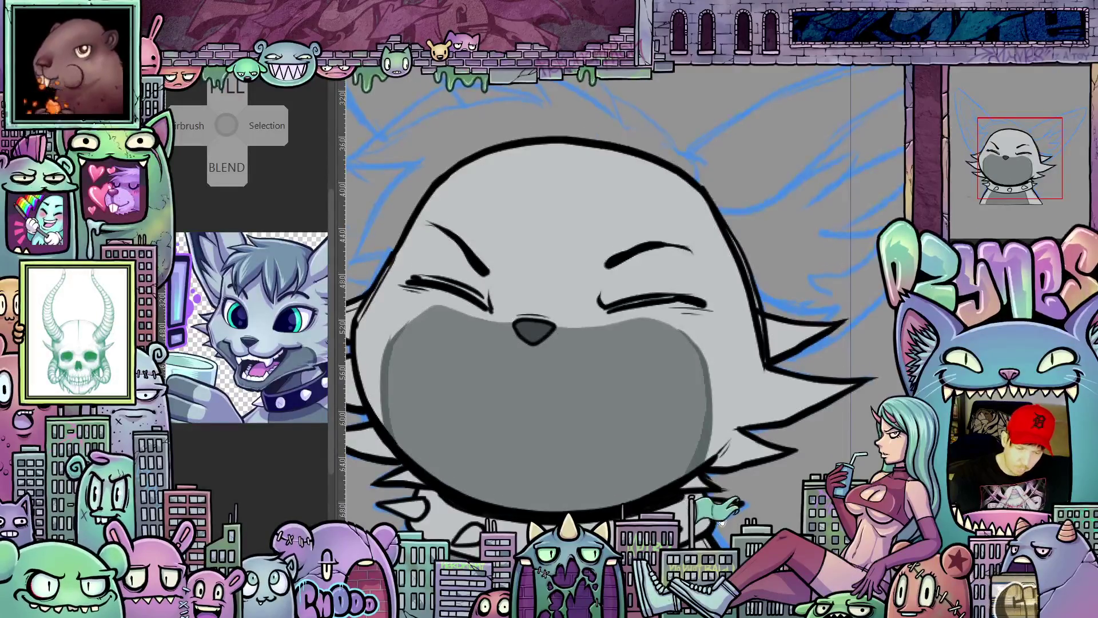
scroll(618, 314, down, 2)
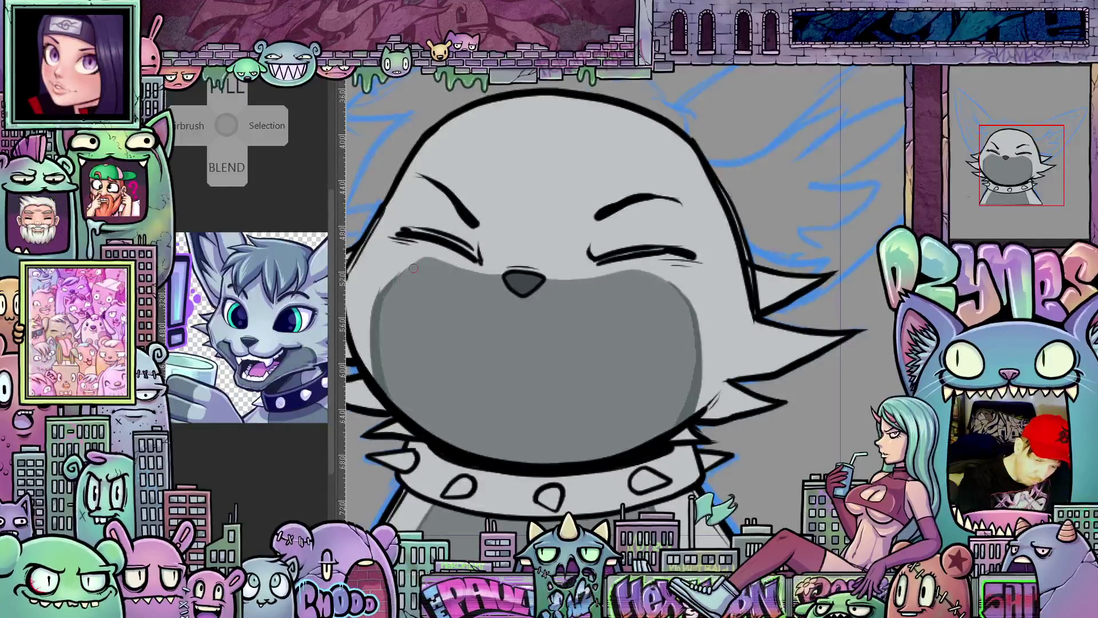
drag(662, 397, 594, 401)
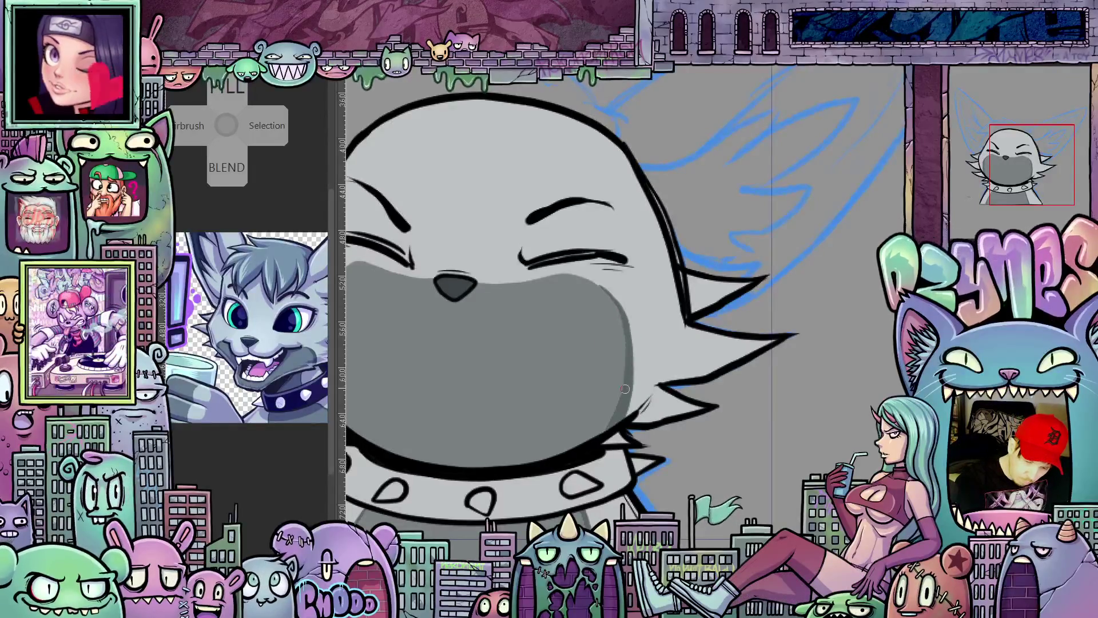
mouse_move(618, 330)
mouse_down()
mouse_move(742, 437)
mouse_move(735, 429)
mouse_up()
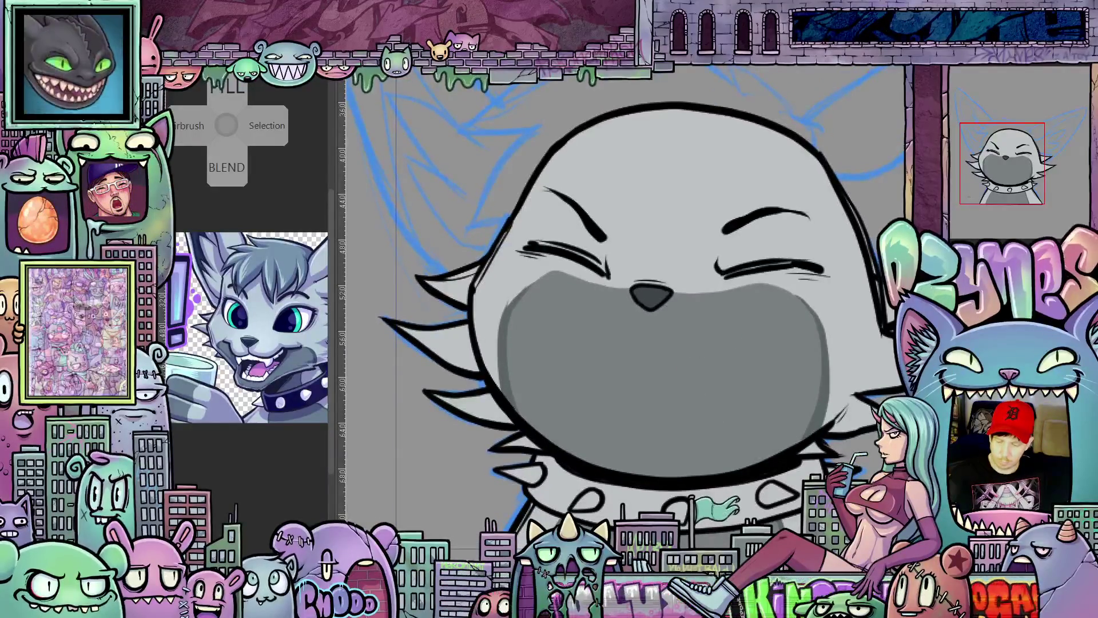
scroll(748, 352, down, 2)
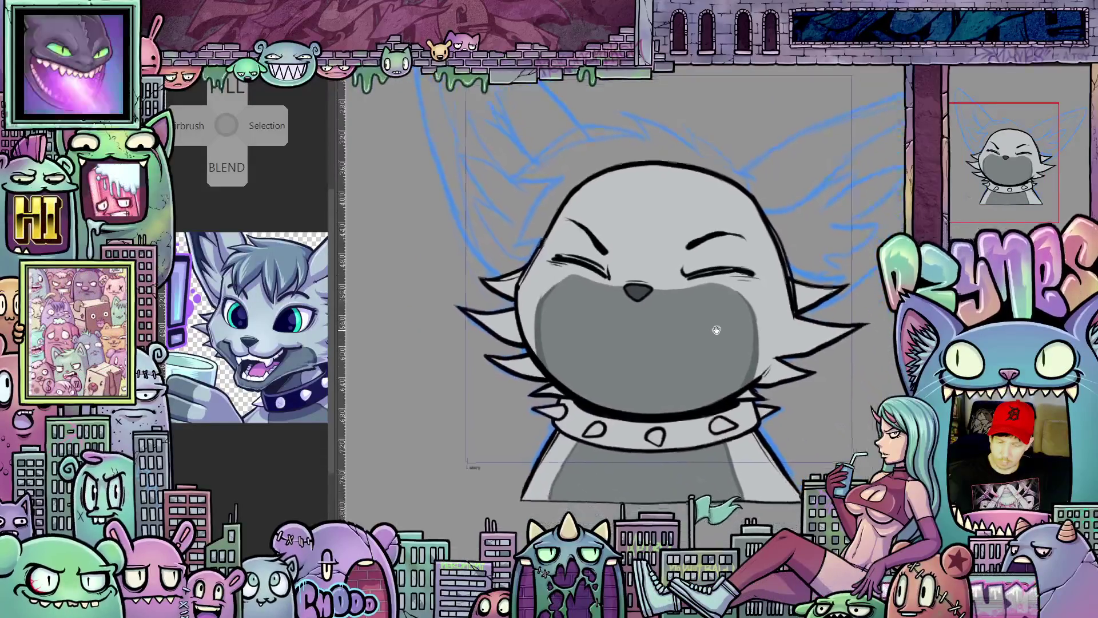
scroll(652, 334, up, 2)
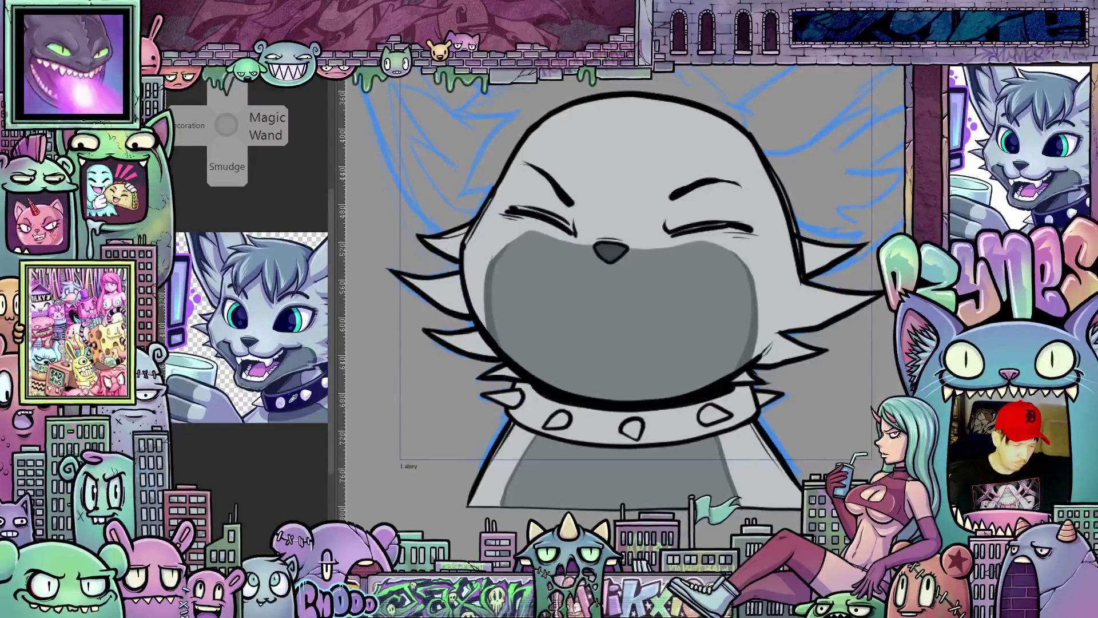
Step: Fill the collar's centre, left and right sections dark grey
click(607, 423)
click(551, 407)
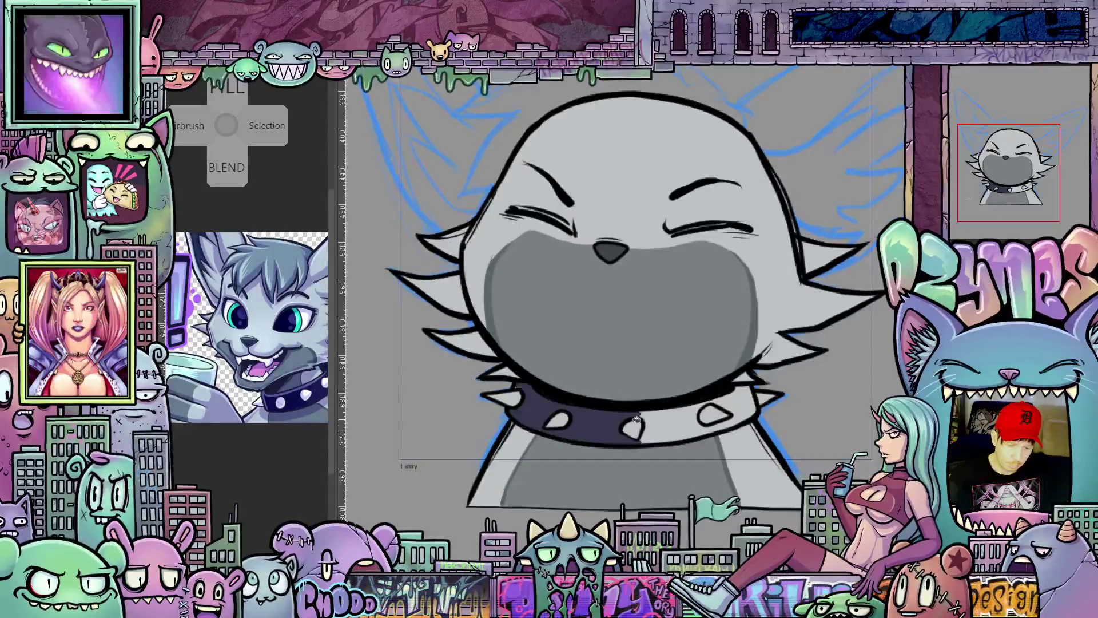
click(736, 404)
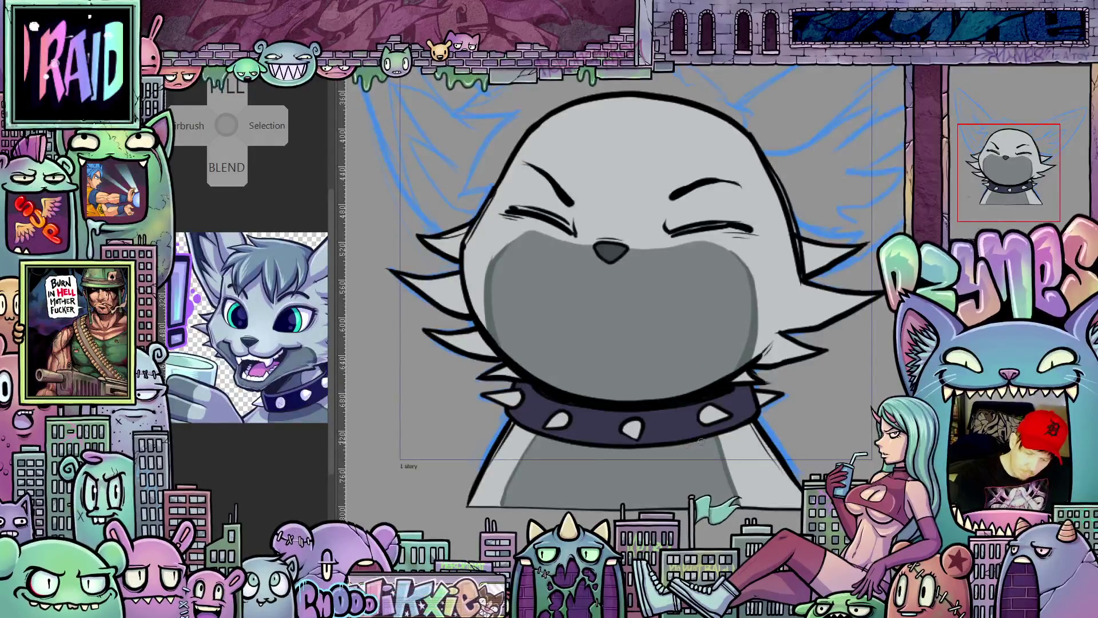
mouse_move(804, 470)
mouse_down()
mouse_move(791, 448)
mouse_move(816, 452)
mouse_up()
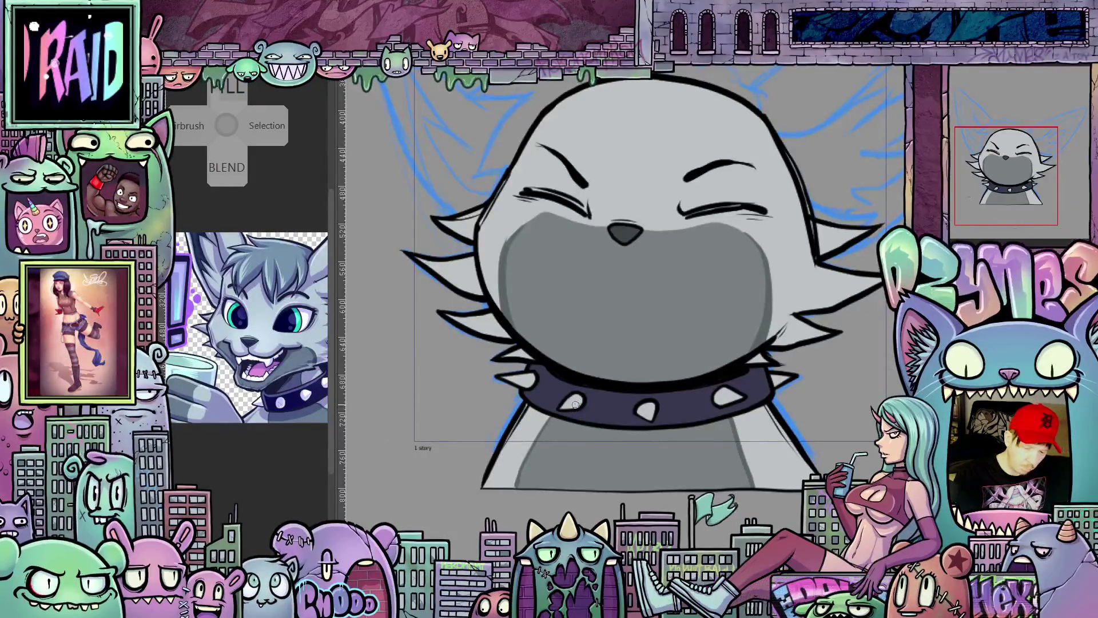
Step: Brush bright white over each of the four collar spikes
drag(566, 397, 579, 405)
drag(510, 374, 528, 384)
drag(639, 406, 650, 413)
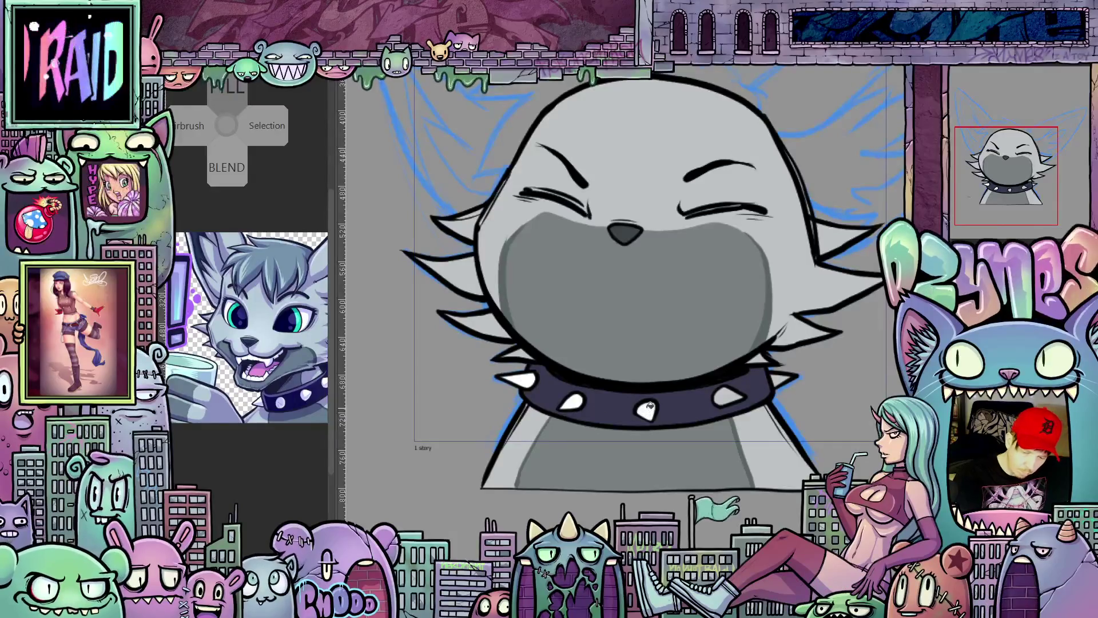
drag(734, 397, 725, 399)
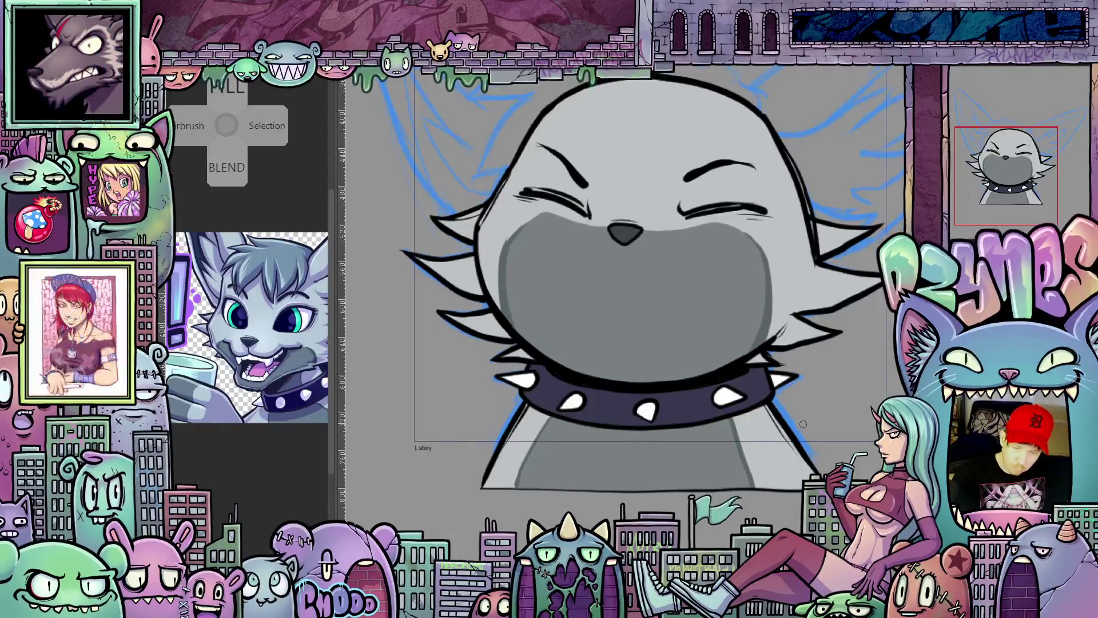
mouse_move(807, 412)
mouse_down()
mouse_move(770, 461)
mouse_move(762, 432)
mouse_up()
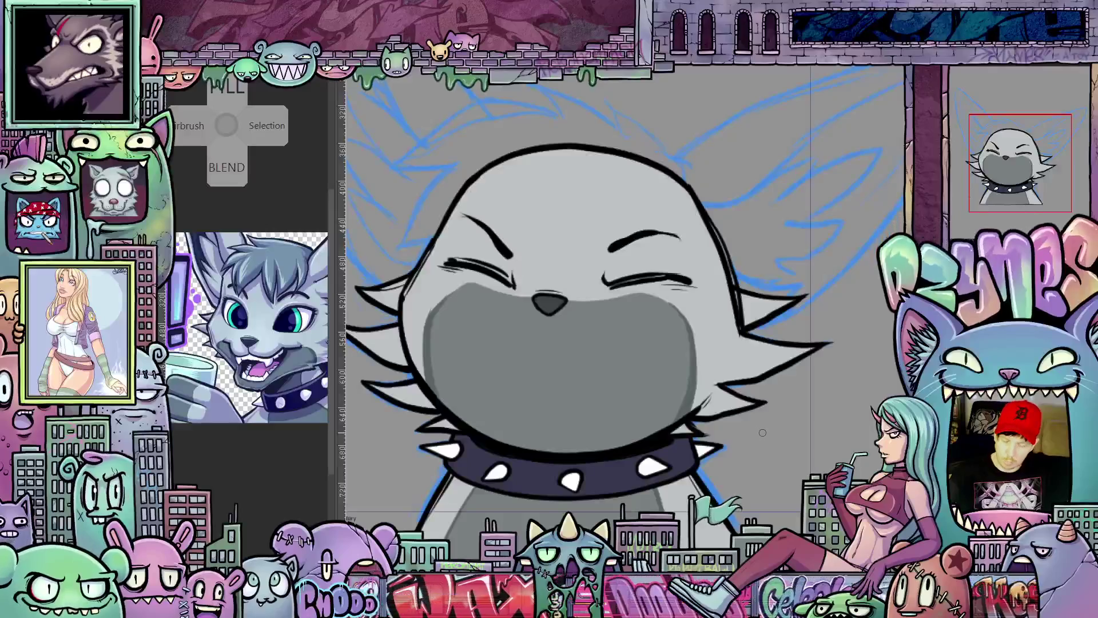
scroll(757, 435, down, 2)
scroll(768, 439, down, 1)
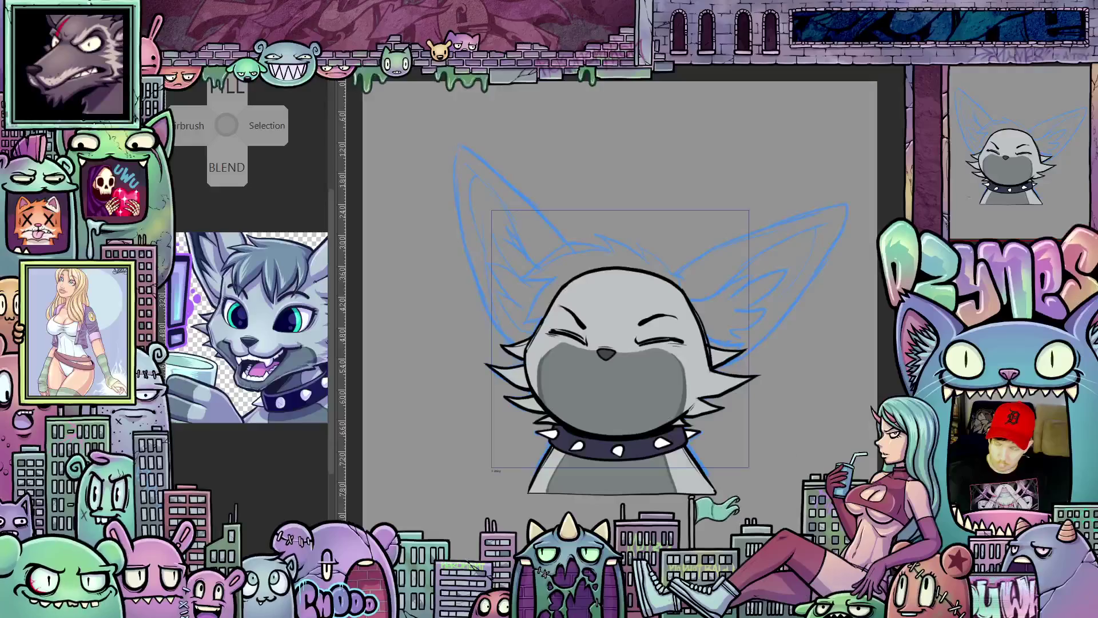
scroll(751, 444, up, 1)
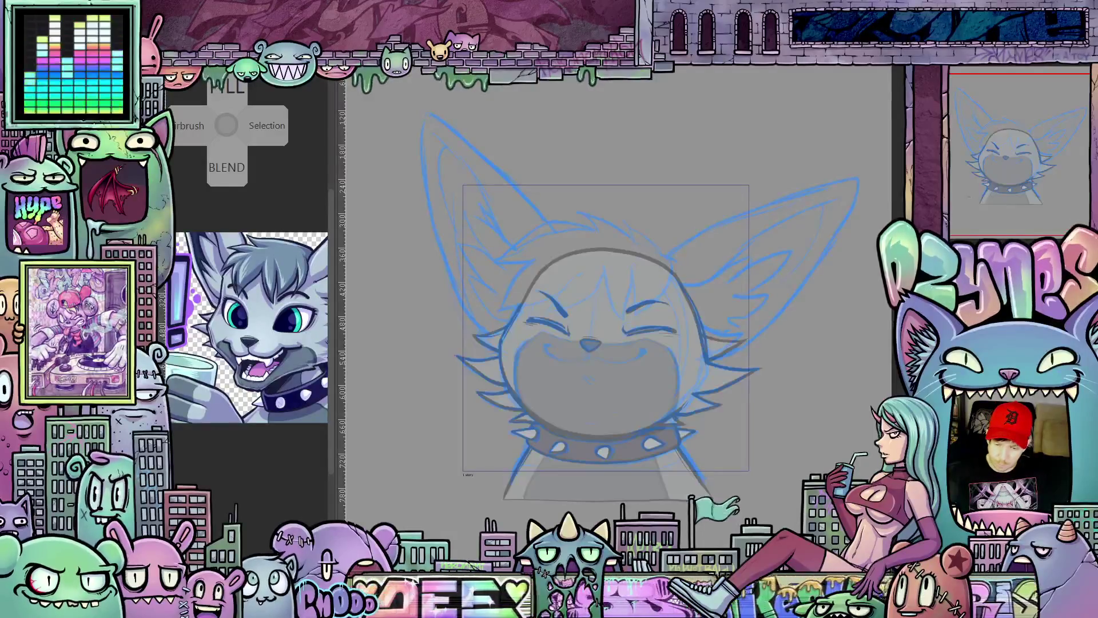
scroll(549, 343, up, 2)
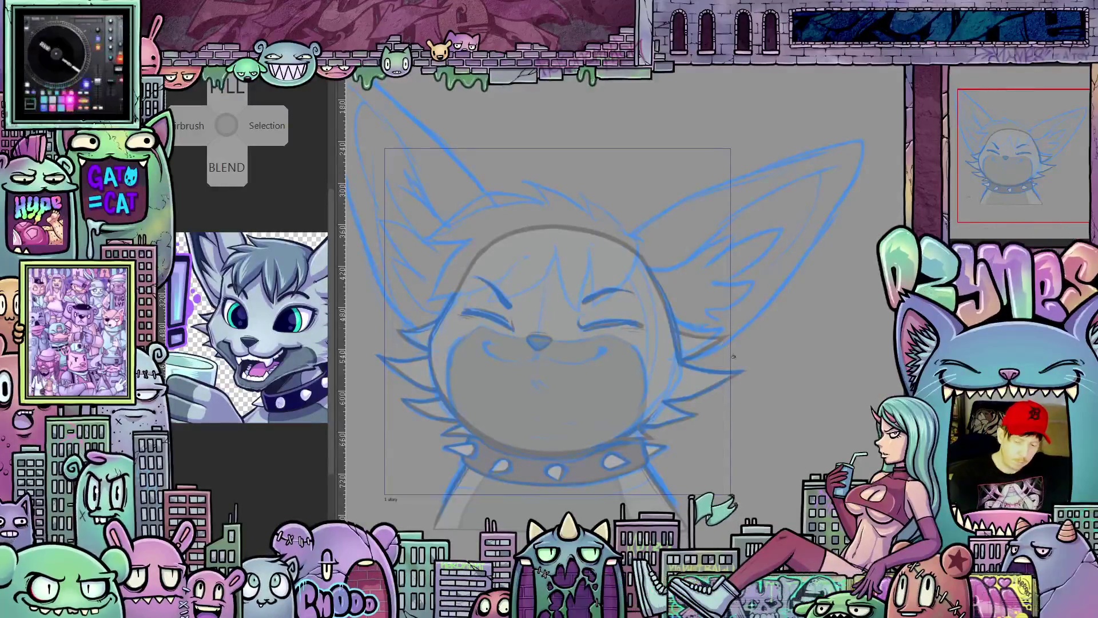
Step: Ink the right ear's outline in black over the blue sketch, redoing a bad edge stroke
mouse_move(730, 352)
mouse_down()
mouse_move(749, 343)
mouse_move(577, 341)
mouse_up()
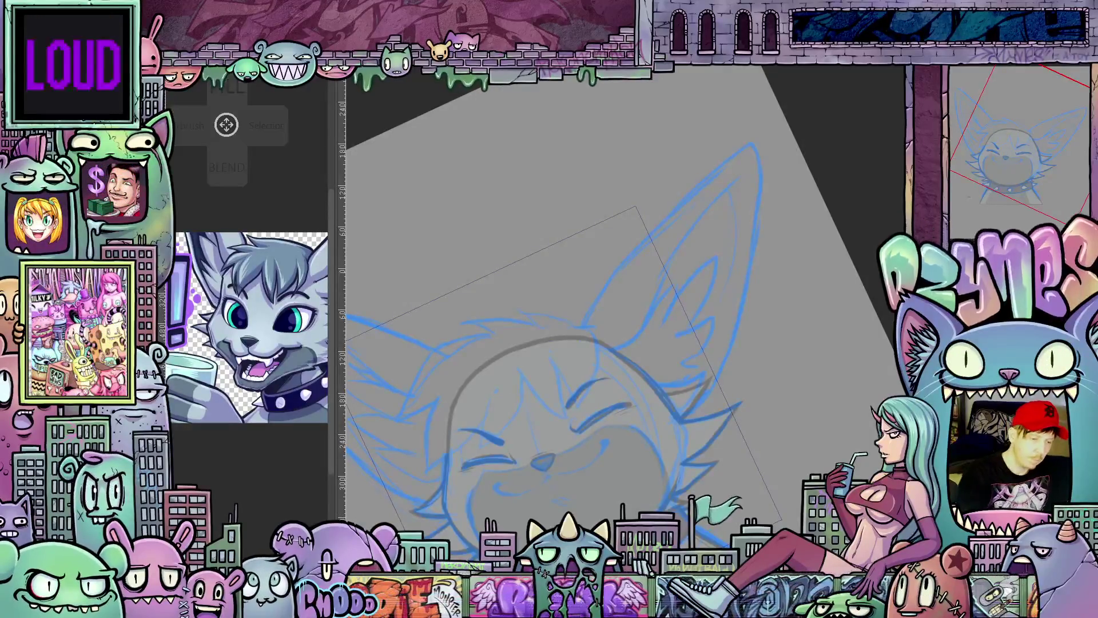
mouse_move(579, 348)
mouse_down()
mouse_move(623, 263)
mouse_move(724, 170)
mouse_move(756, 249)
mouse_up()
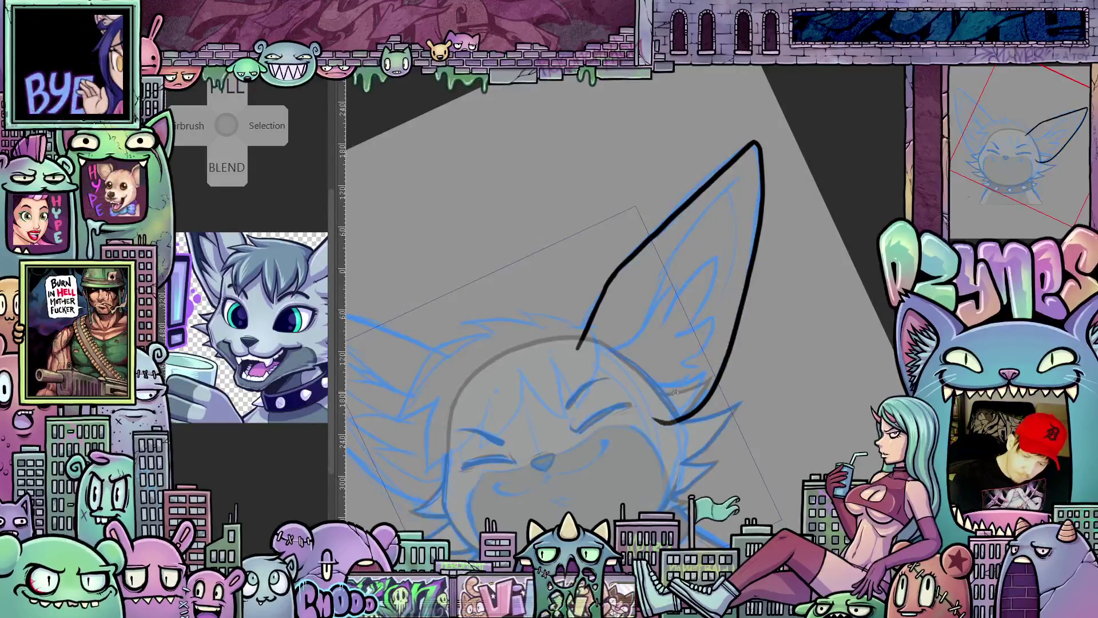
key(ctrl+z)
drag(806, 407, 807, 454)
drag(755, 144, 655, 421)
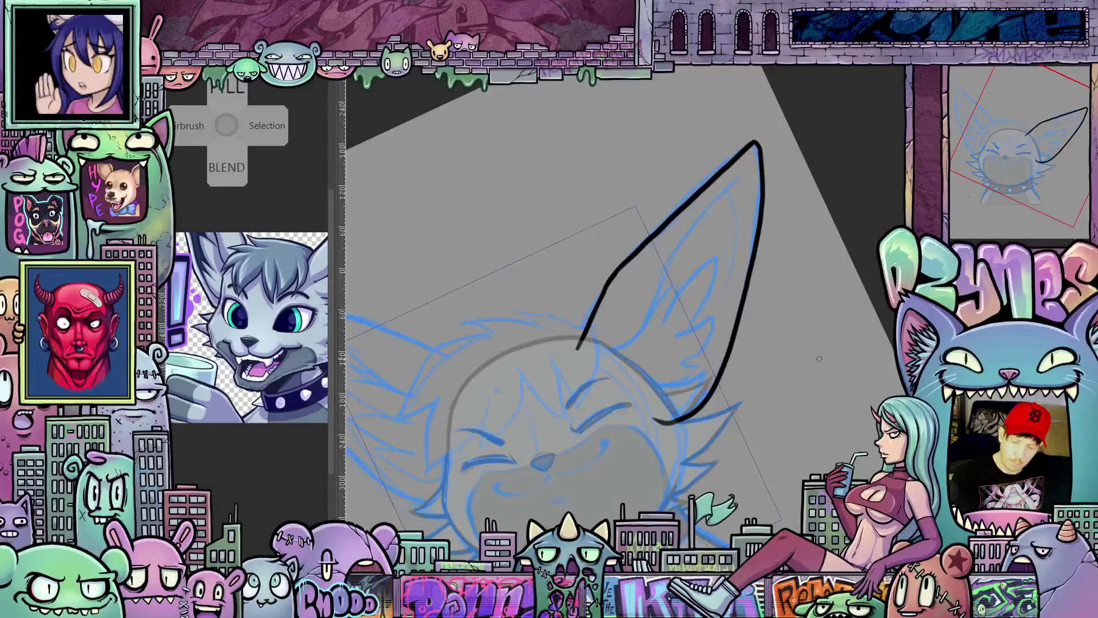
drag(821, 352, 578, 402)
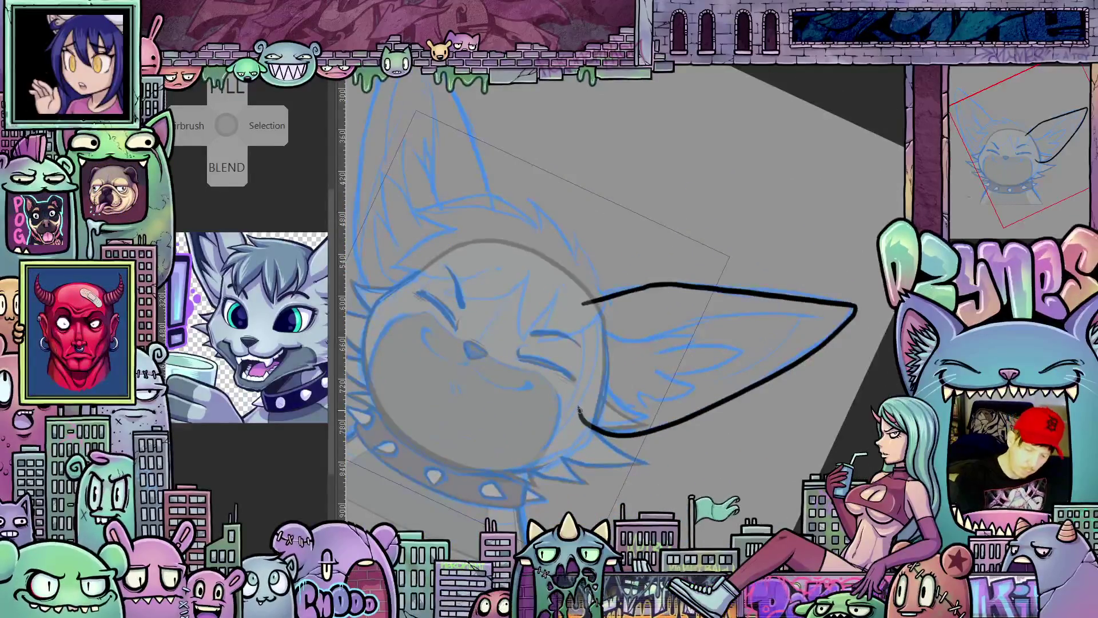
drag(583, 300, 580, 424)
mouse_move(791, 443)
mouse_down()
mouse_move(729, 437)
mouse_move(826, 433)
mouse_move(662, 382)
mouse_up()
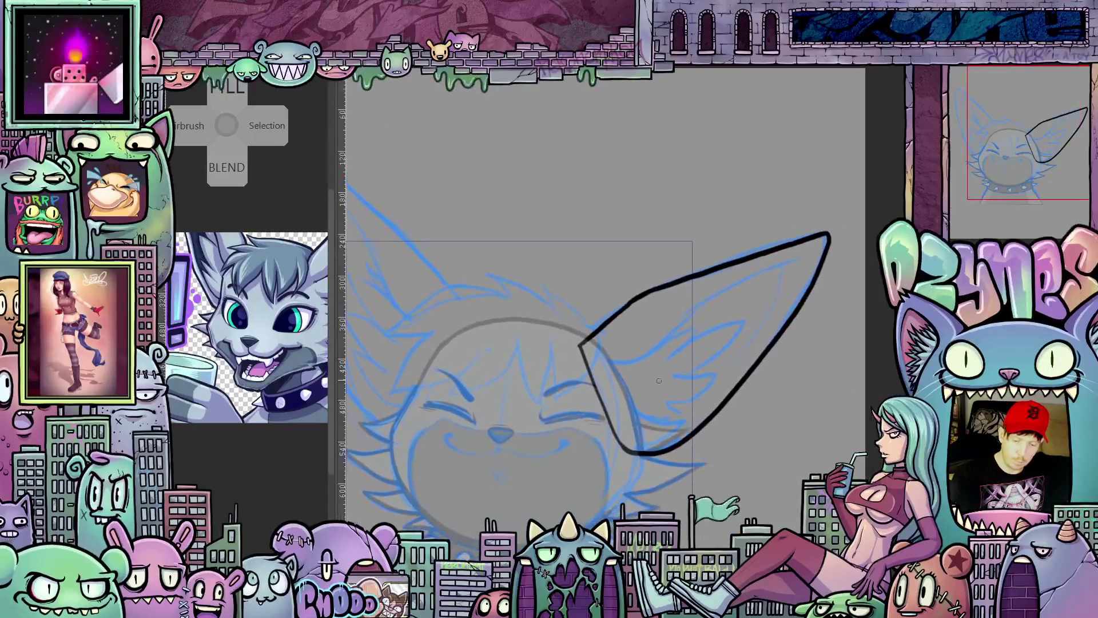
Step: Add an inner-ear line running toward the ear's tip, undoing an over-long attempt
drag(595, 365, 661, 344)
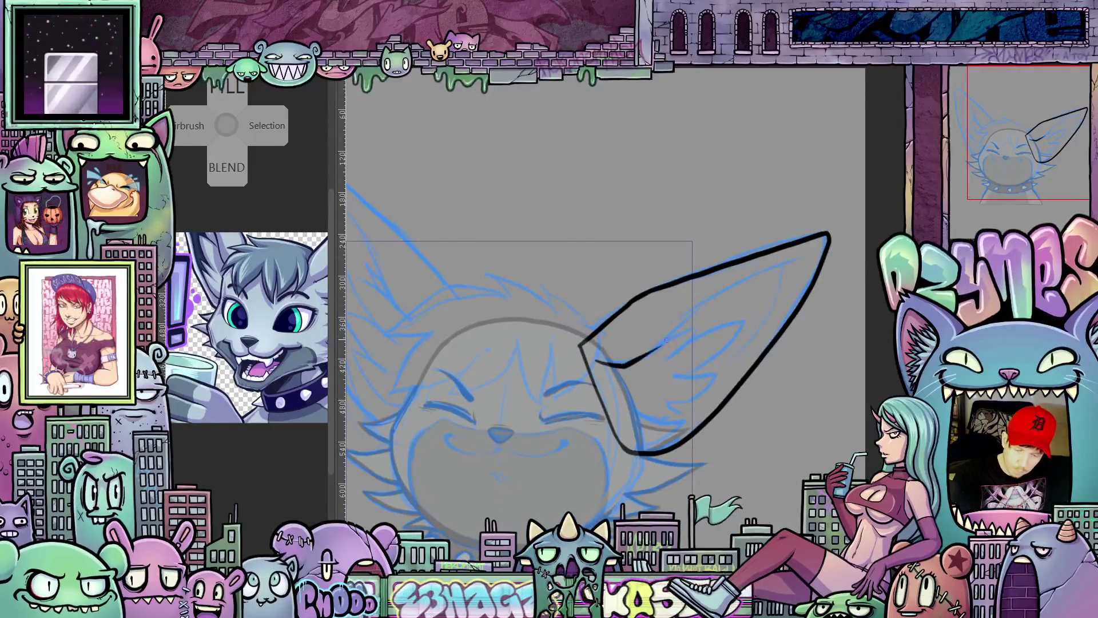
key(ctrl+z)
drag(595, 363, 632, 361)
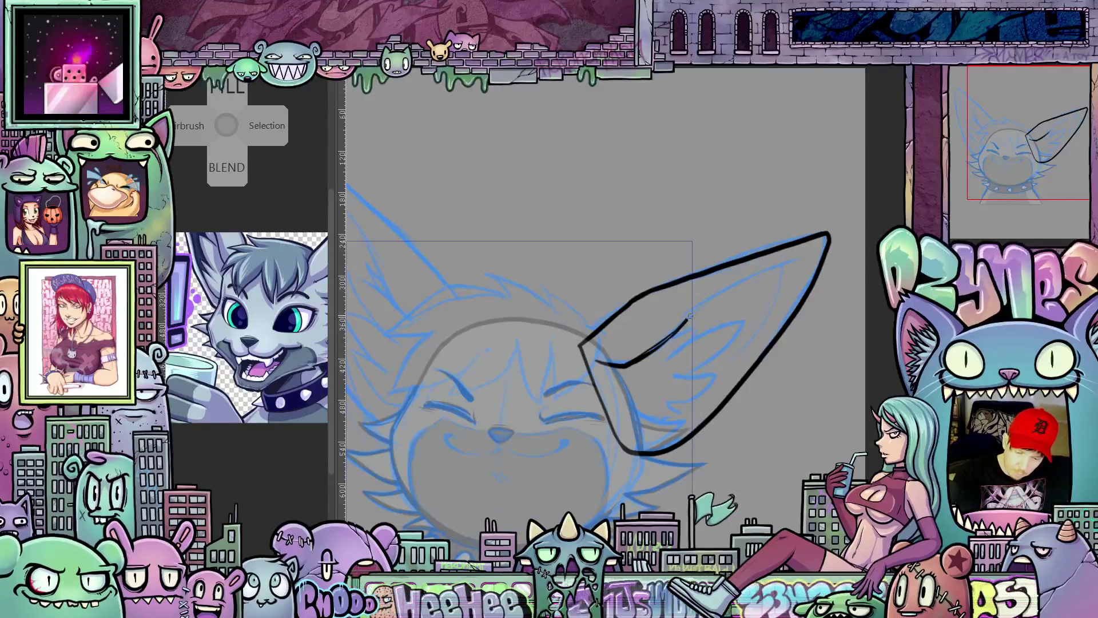
drag(595, 363, 806, 256)
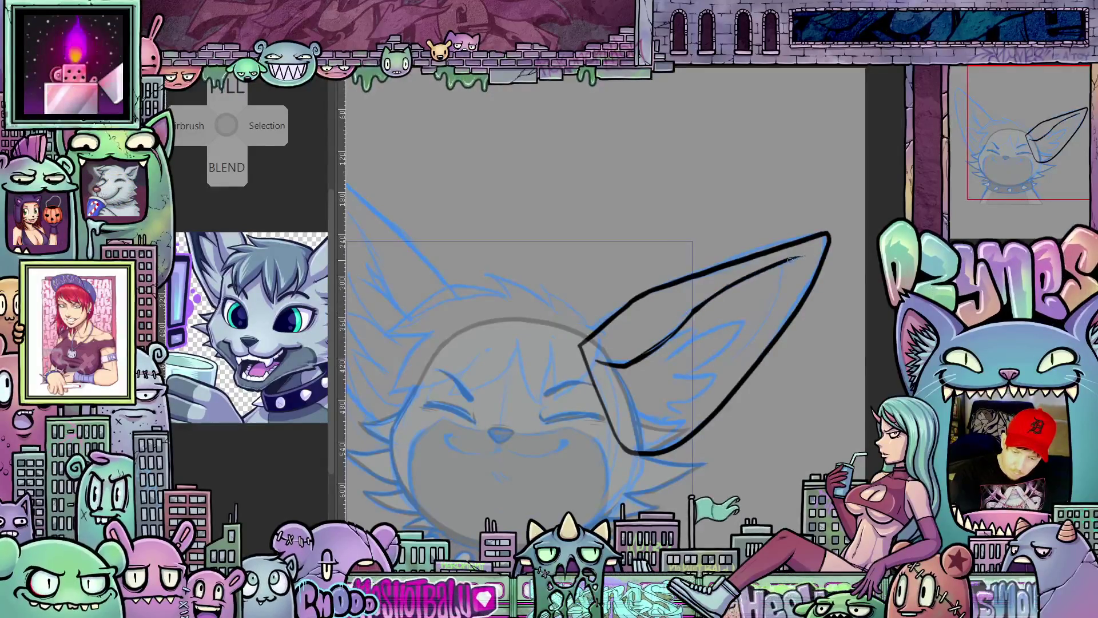
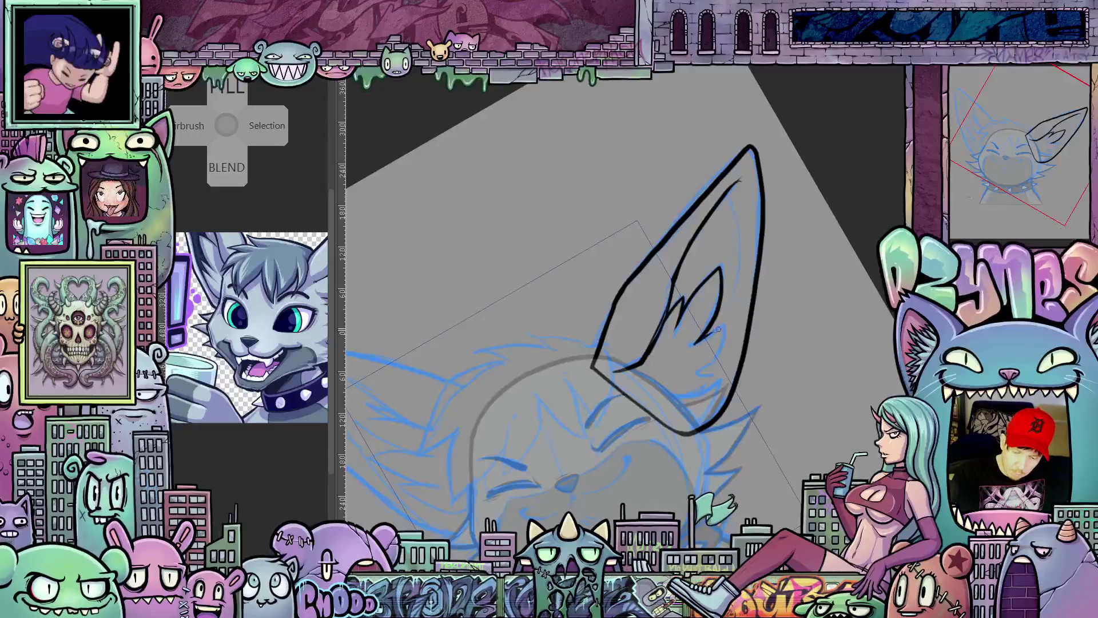
Step: Ink two short inner fur strokes in the right ear, rotating the view between them
mouse_move(702, 348)
mouse_down()
mouse_move(727, 324)
mouse_move(716, 382)
mouse_up()
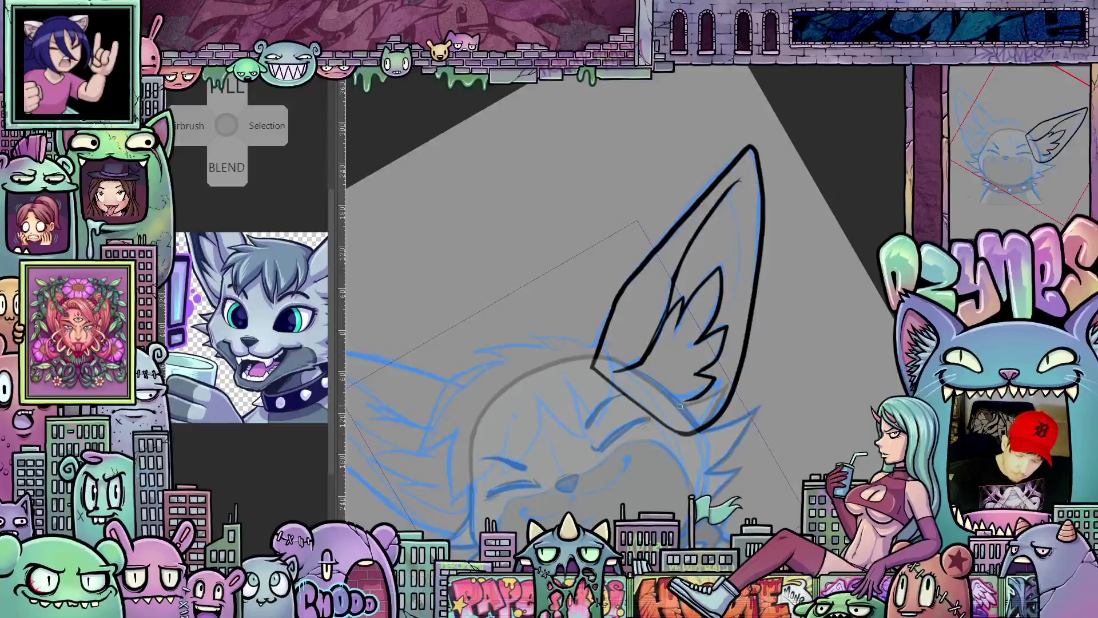
drag(803, 436, 737, 514)
drag(556, 372, 563, 402)
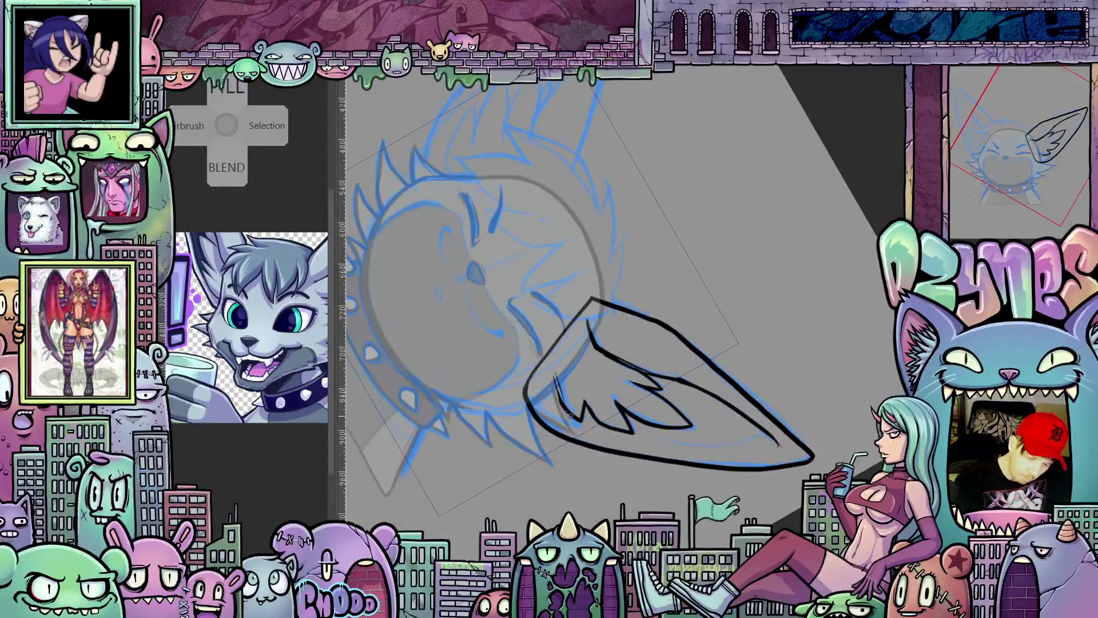
drag(624, 457, 791, 364)
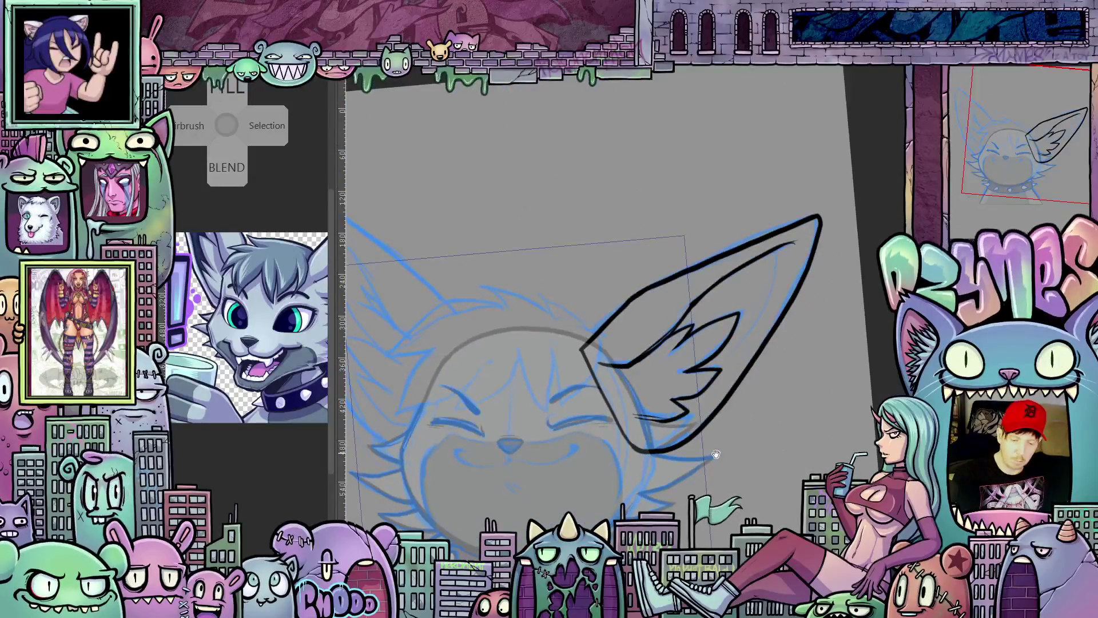
drag(717, 454, 709, 401)
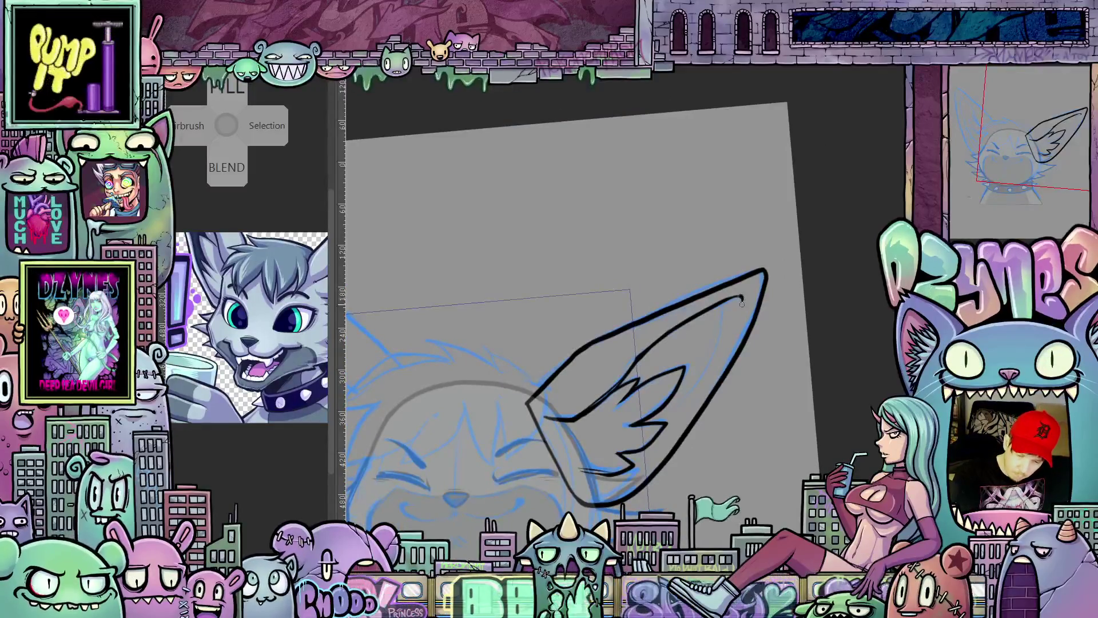
mouse_move(740, 355)
mouse_down()
mouse_move(830, 377)
mouse_move(390, 500)
mouse_up()
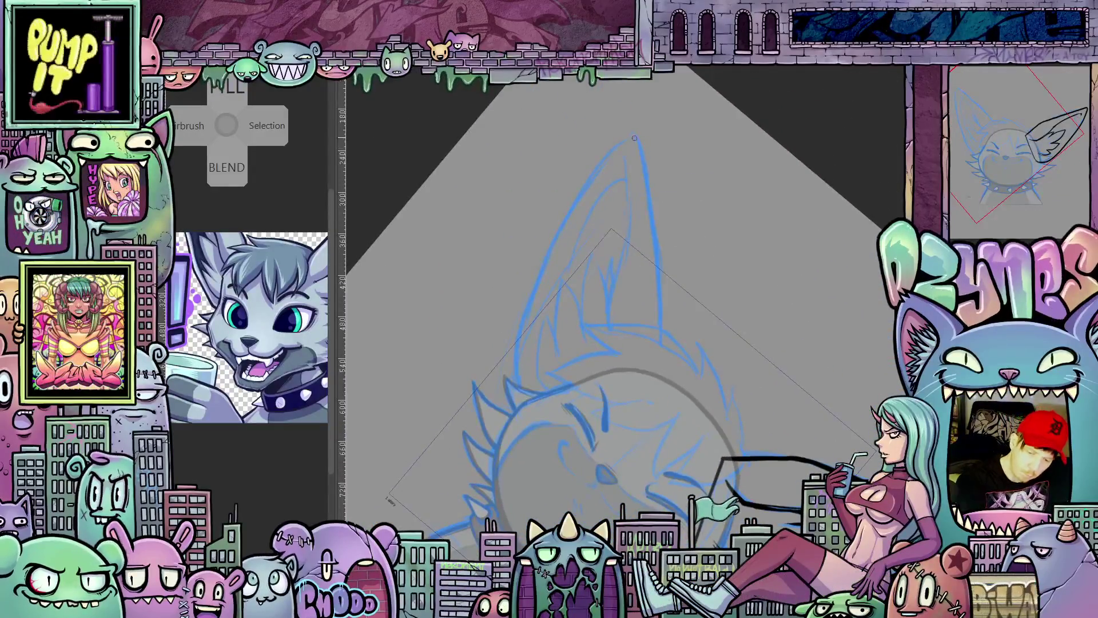
Step: Mirror the canvas view and ink the left ear's outer edge, tip and lower outline
drag(643, 169, 657, 273)
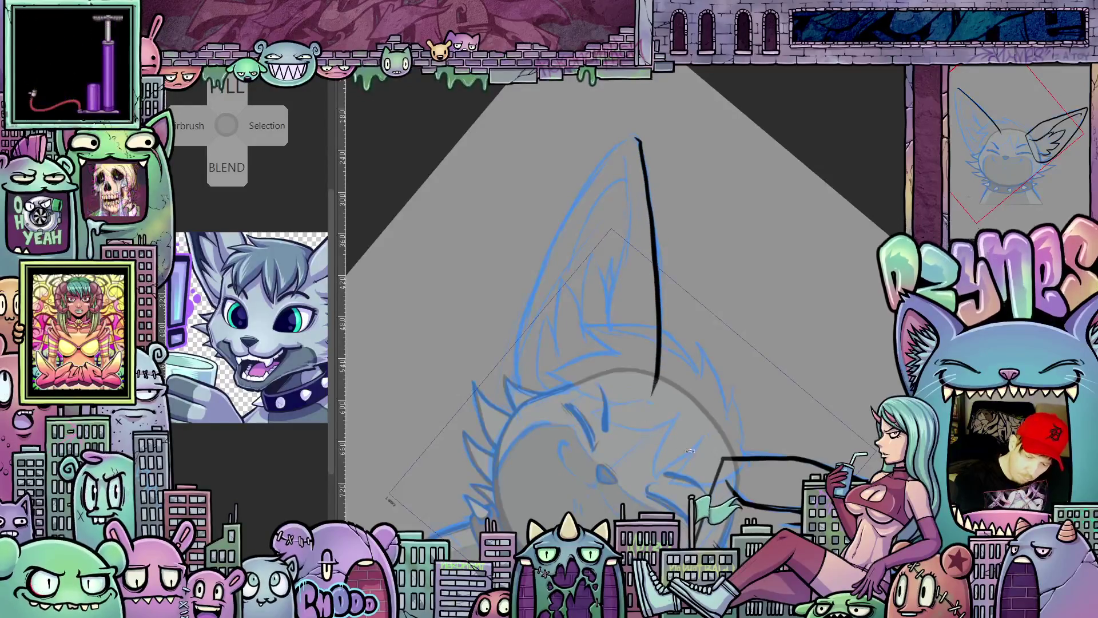
drag(657, 363, 755, 360)
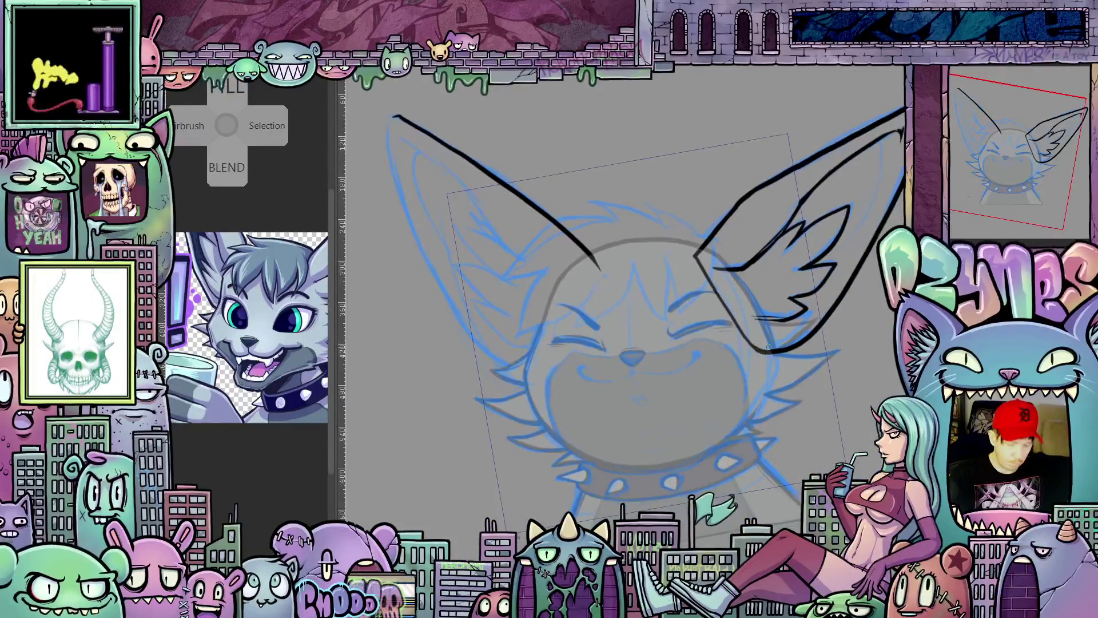
key(m)
key(m)
key(m)
key(m)
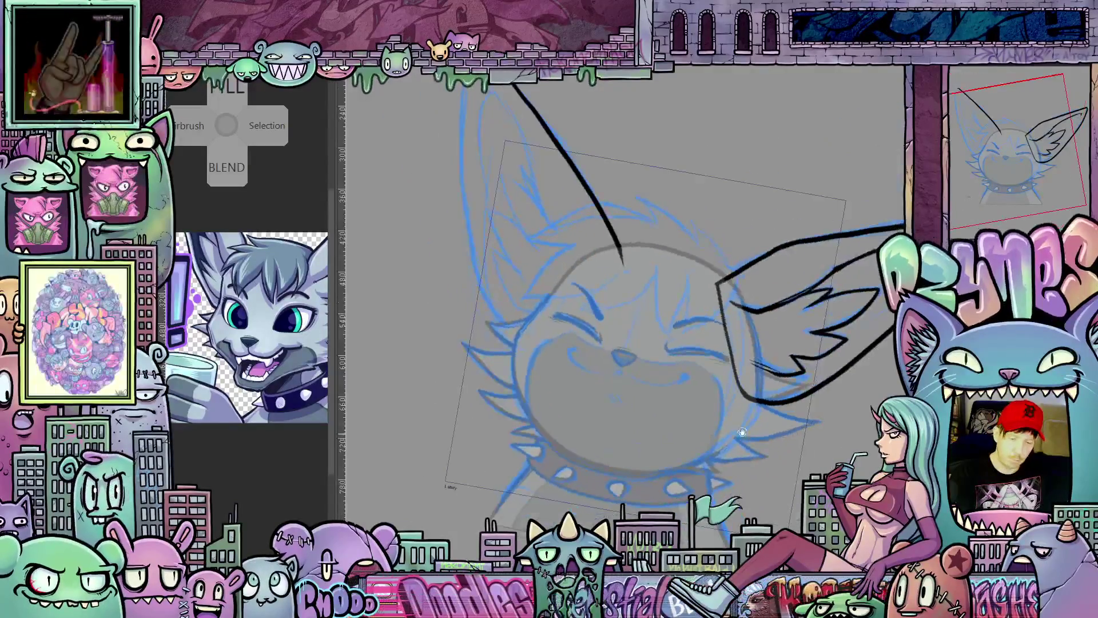
drag(830, 333, 583, 199)
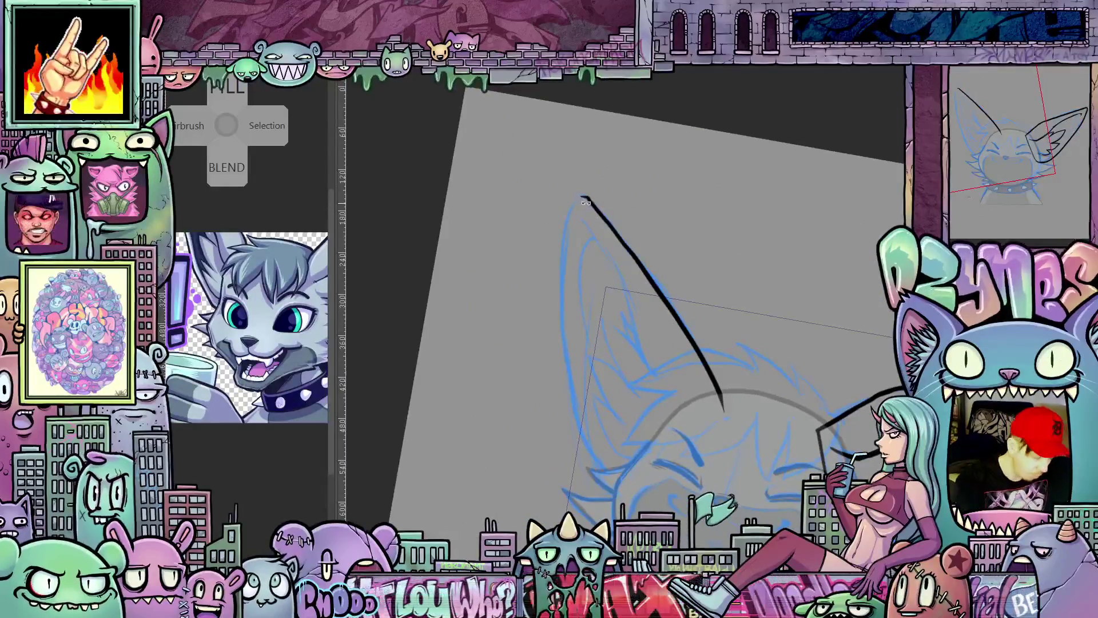
mouse_move(582, 197)
mouse_down()
mouse_move(570, 225)
mouse_move(568, 375)
mouse_up()
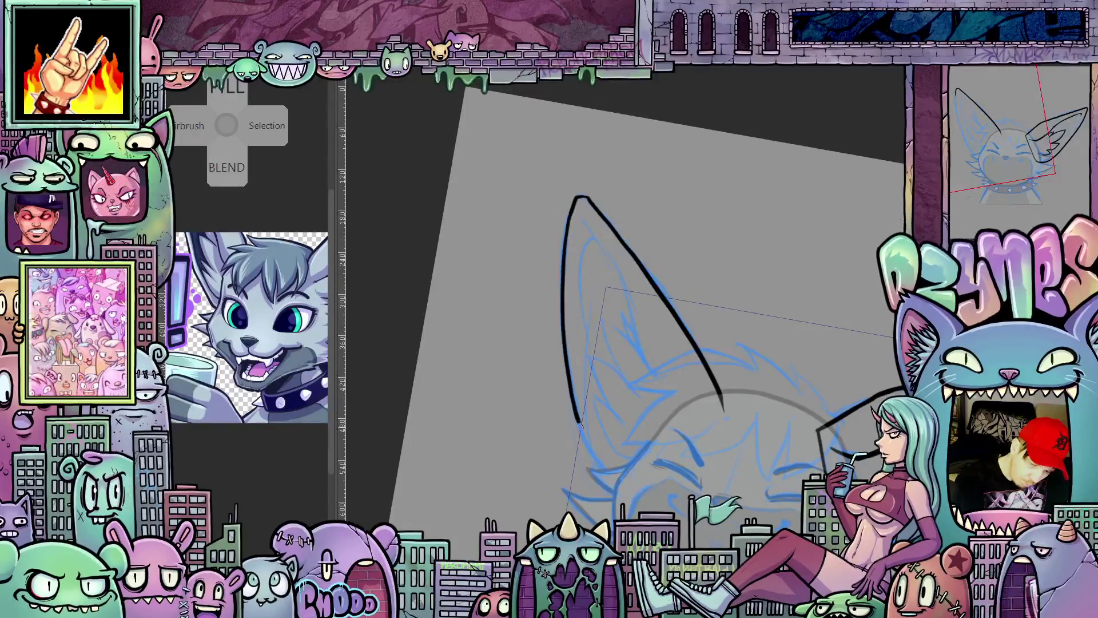
drag(580, 415, 618, 482)
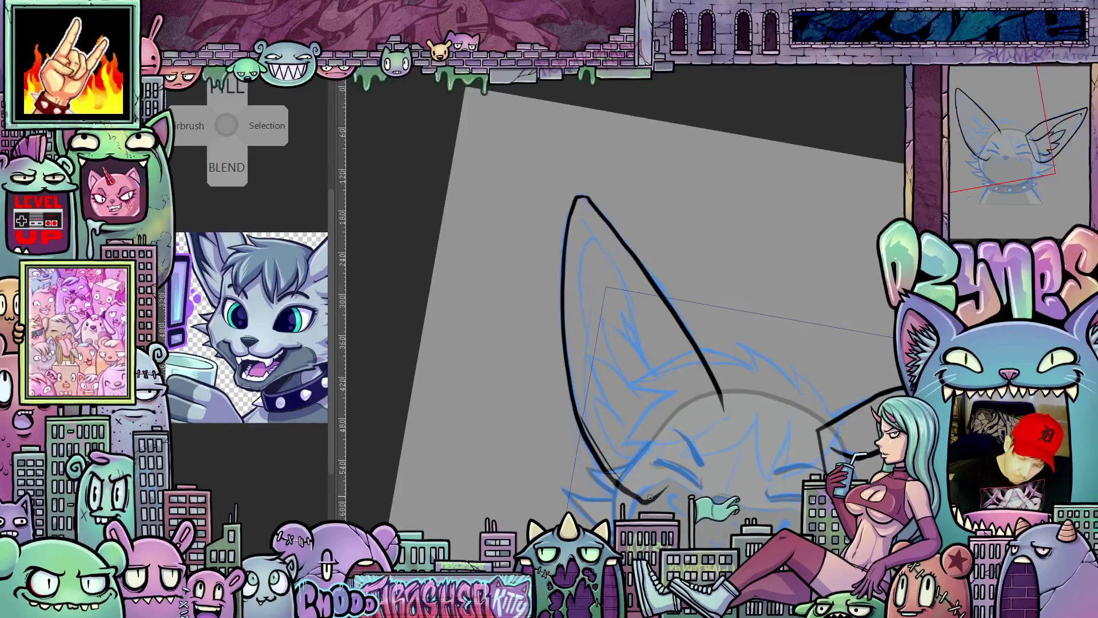
Step: Thicken the left ear's inner line and ink a zigzag fur tuft inside it
drag(652, 493, 585, 402)
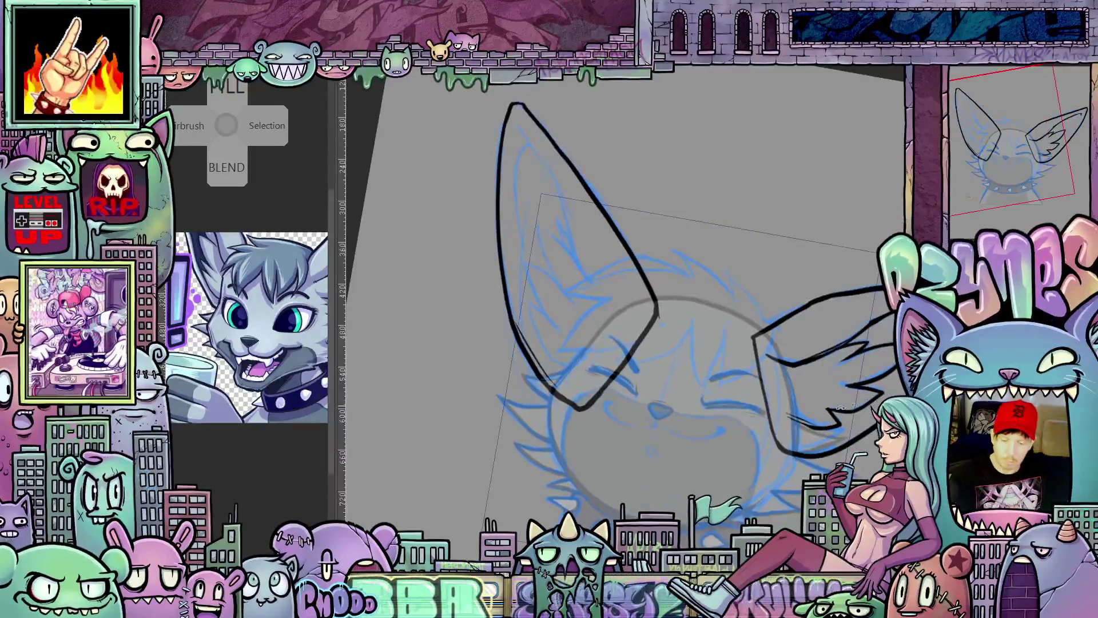
drag(652, 403, 601, 361)
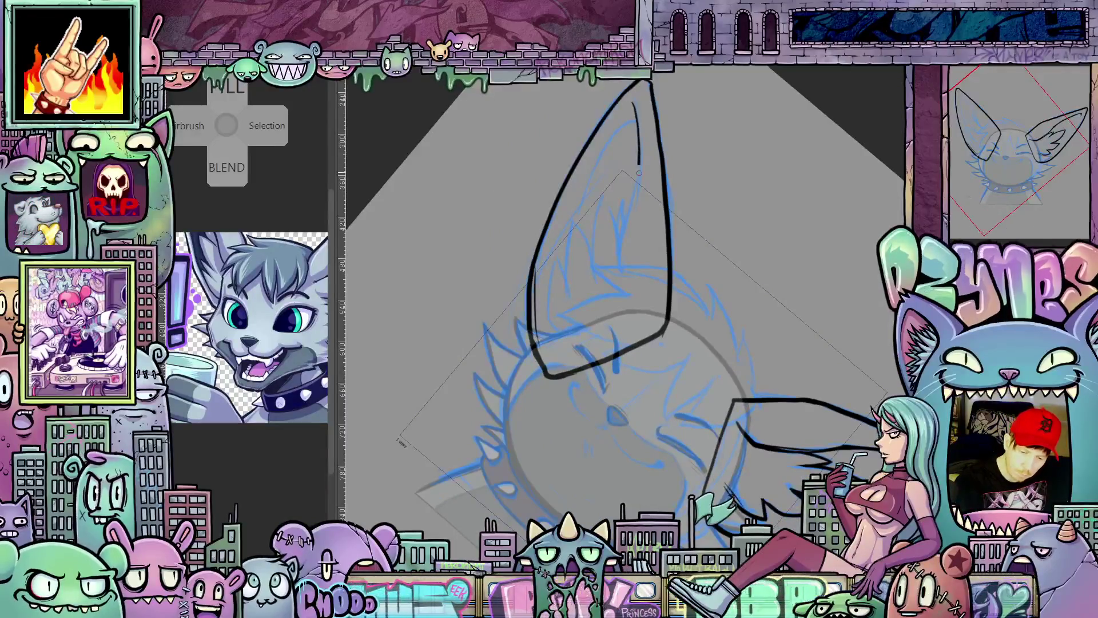
drag(627, 248, 637, 329)
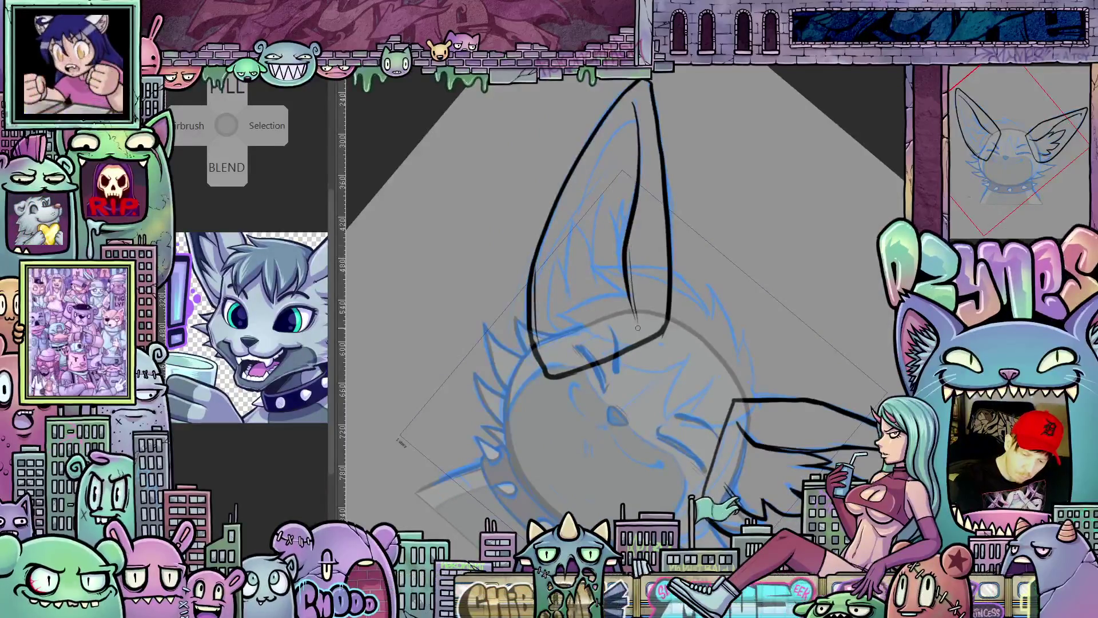
mouse_move(617, 219)
mouse_down()
mouse_move(624, 249)
mouse_move(605, 292)
mouse_up()
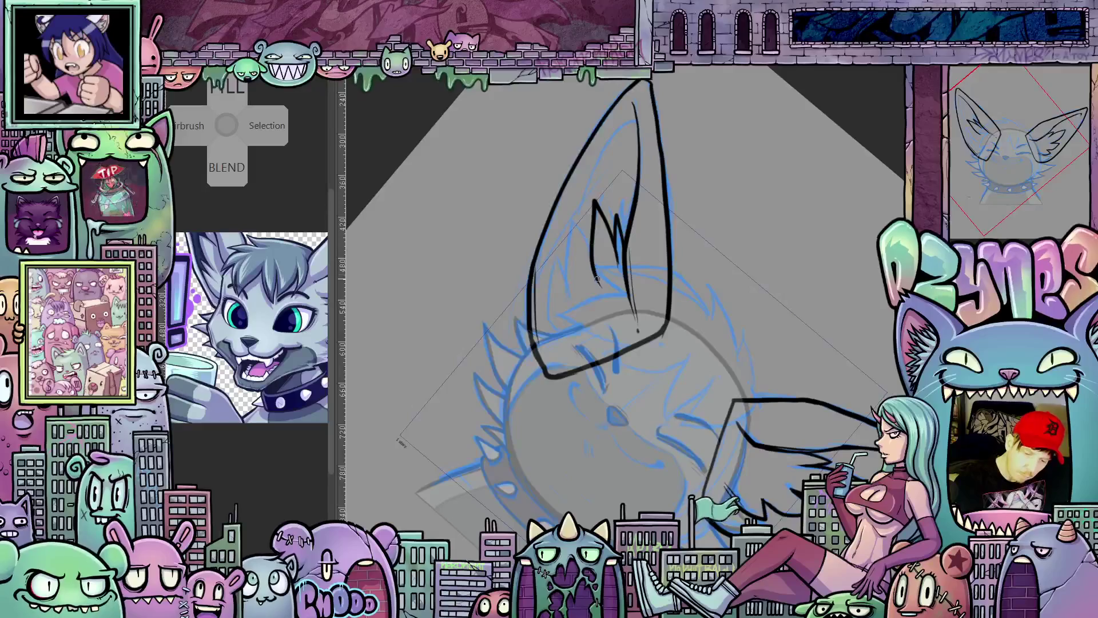
mouse_move(589, 251)
mouse_down()
mouse_move(577, 222)
mouse_move(568, 296)
mouse_up()
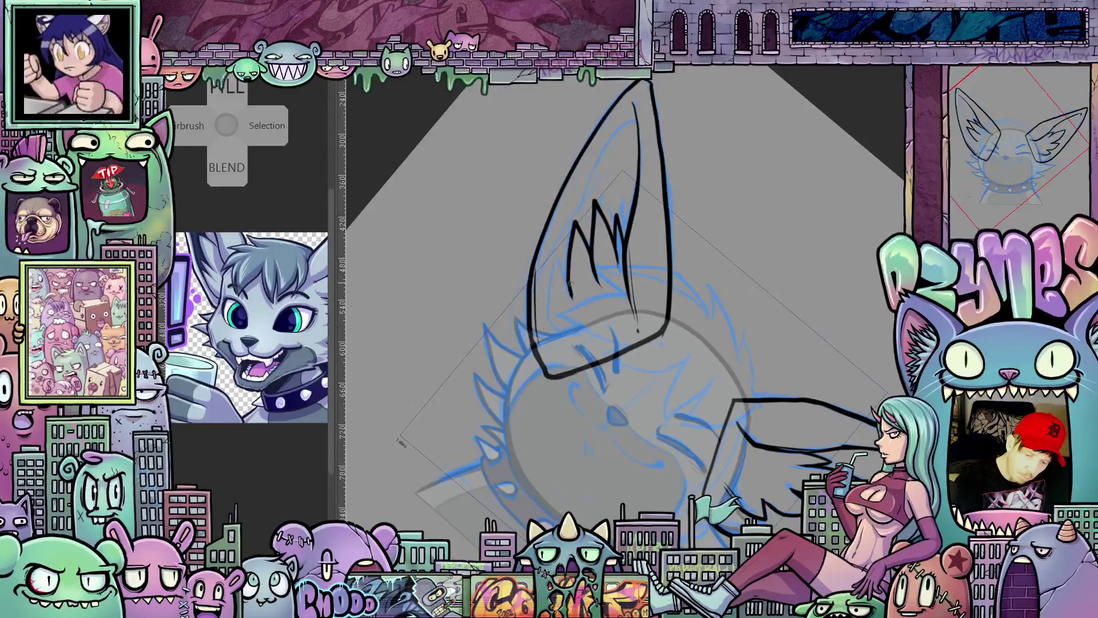
drag(566, 249, 554, 279)
mouse_move(568, 346)
mouse_down()
mouse_move(793, 456)
mouse_move(805, 451)
mouse_up()
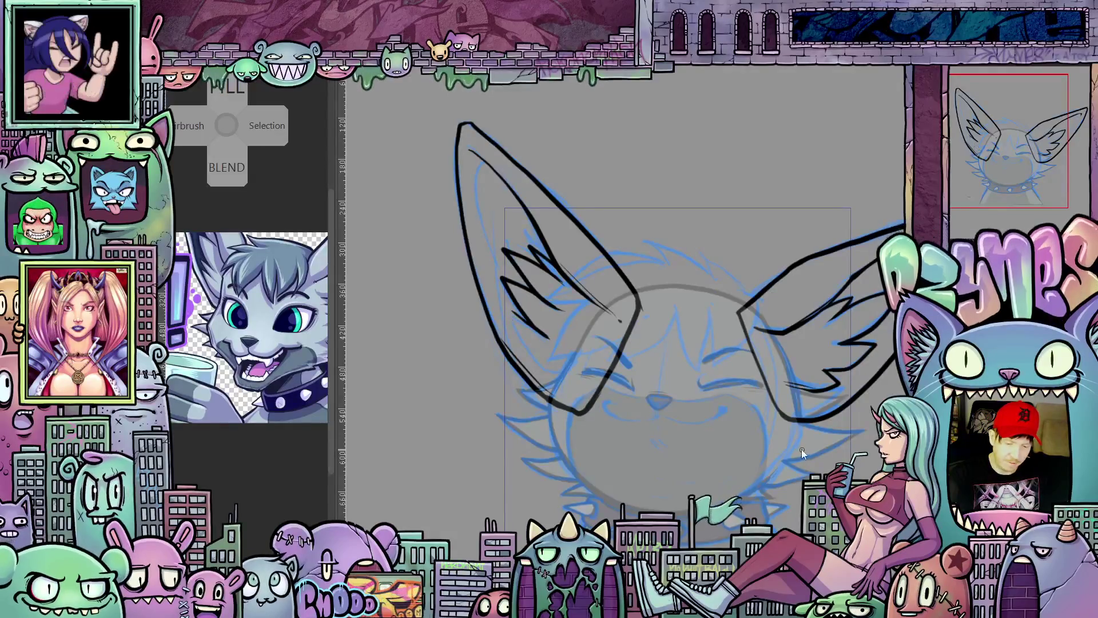
Step: Undo the left ear's fur tuft and redraw its inner fur strokes
key(ctrl+z)
key(ctrl+z)
key(ctrl+z)
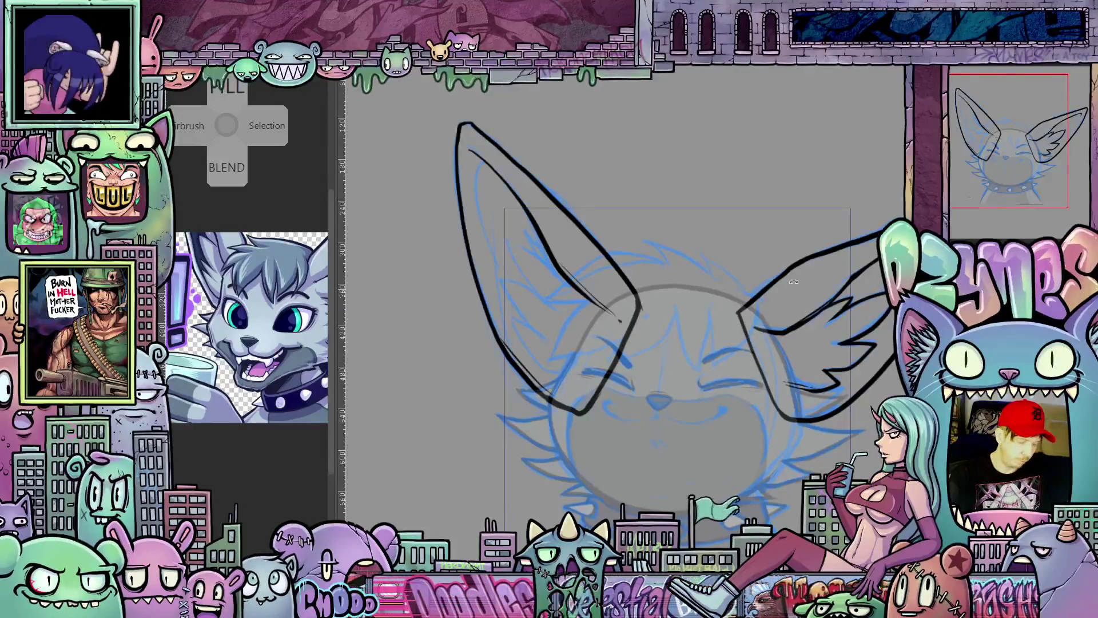
drag(808, 420, 755, 481)
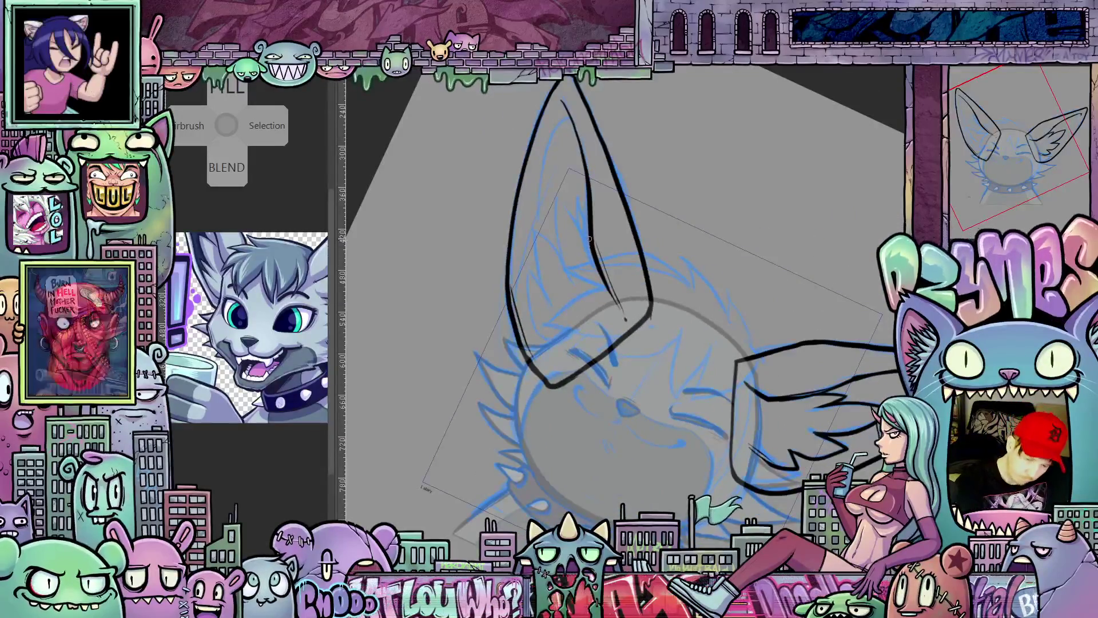
mouse_move(588, 257)
mouse_down()
mouse_move(566, 221)
mouse_move(538, 285)
mouse_up()
drag(556, 225, 530, 298)
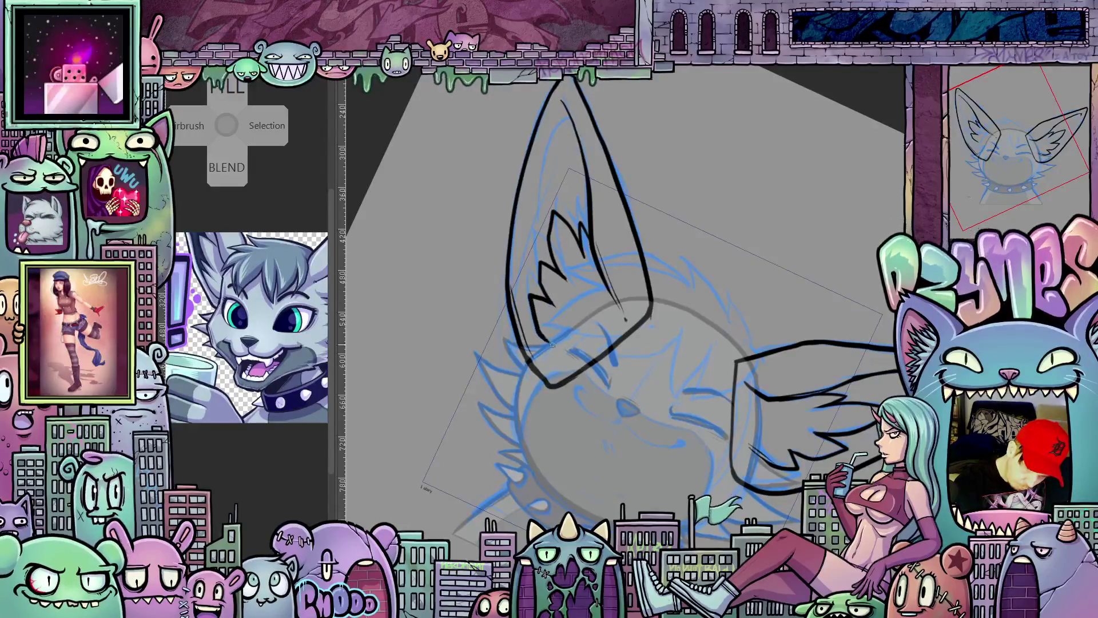
Step: Rotate the canvas back to level and zoom in on the ears and face
mouse_move(760, 402)
mouse_down()
mouse_move(845, 432)
mouse_move(412, 470)
mouse_up()
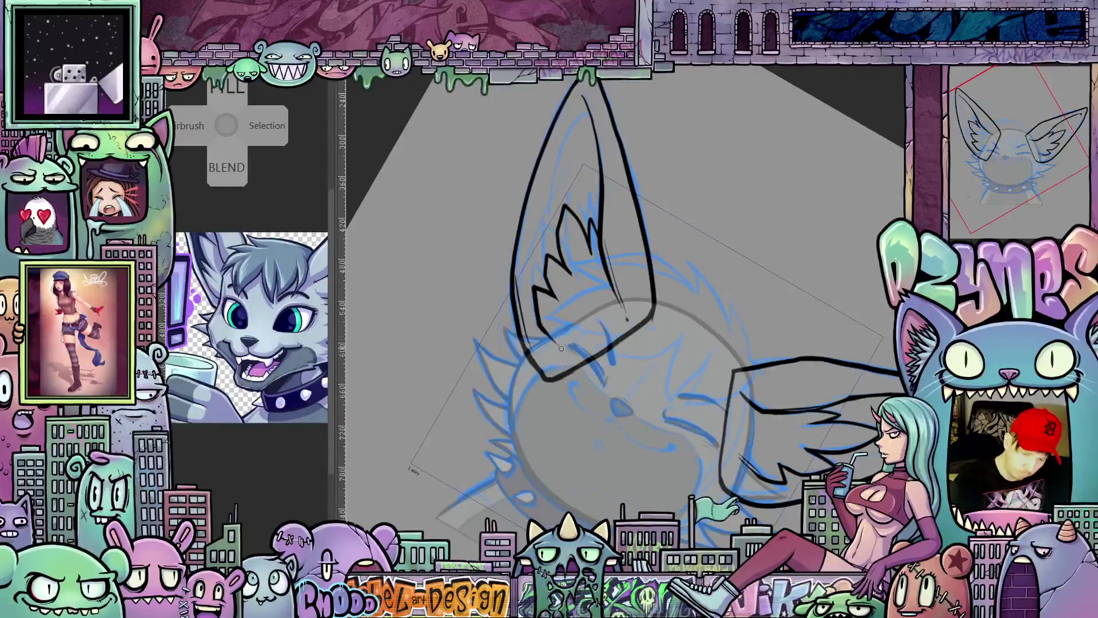
drag(562, 346, 825, 346)
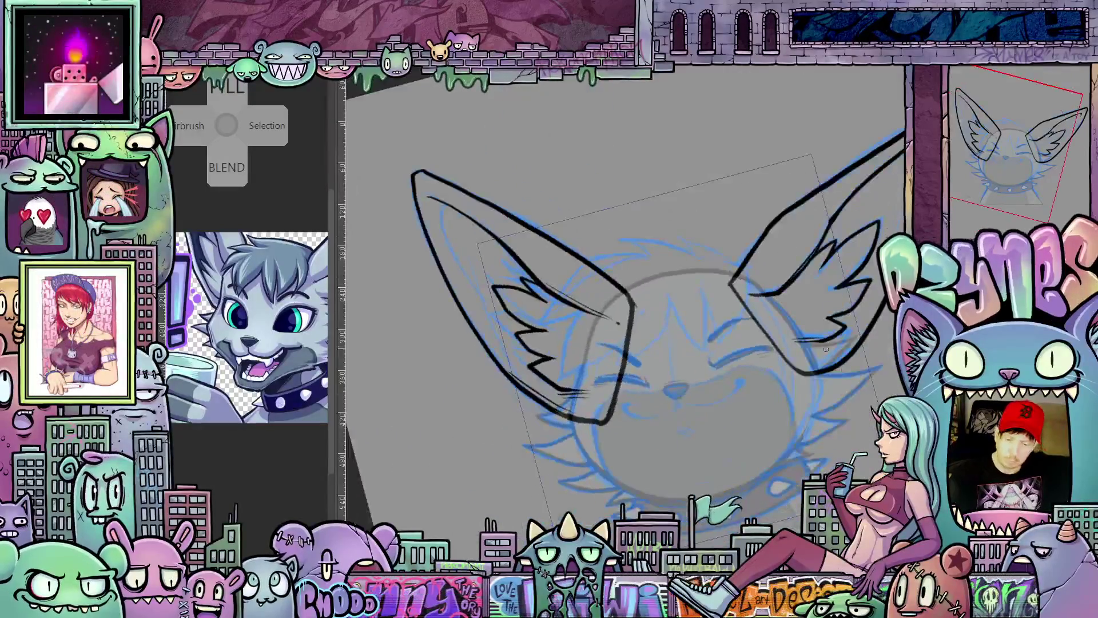
mouse_move(761, 427)
mouse_down()
mouse_move(600, 515)
mouse_move(634, 506)
mouse_up()
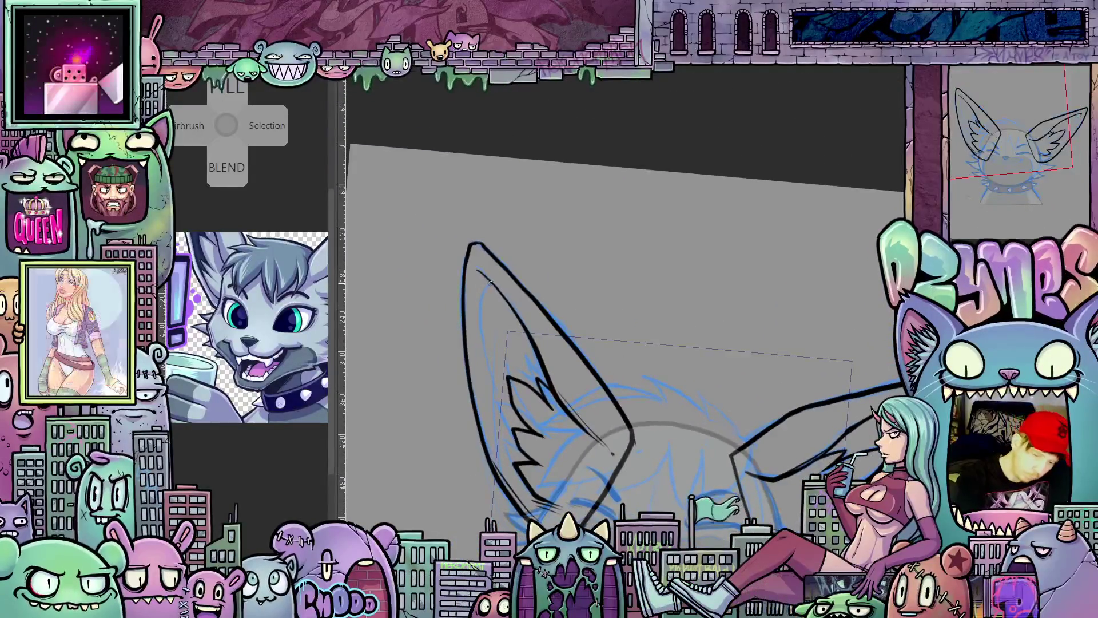
mouse_move(612, 452)
mouse_down()
mouse_move(740, 343)
mouse_move(852, 340)
mouse_up()
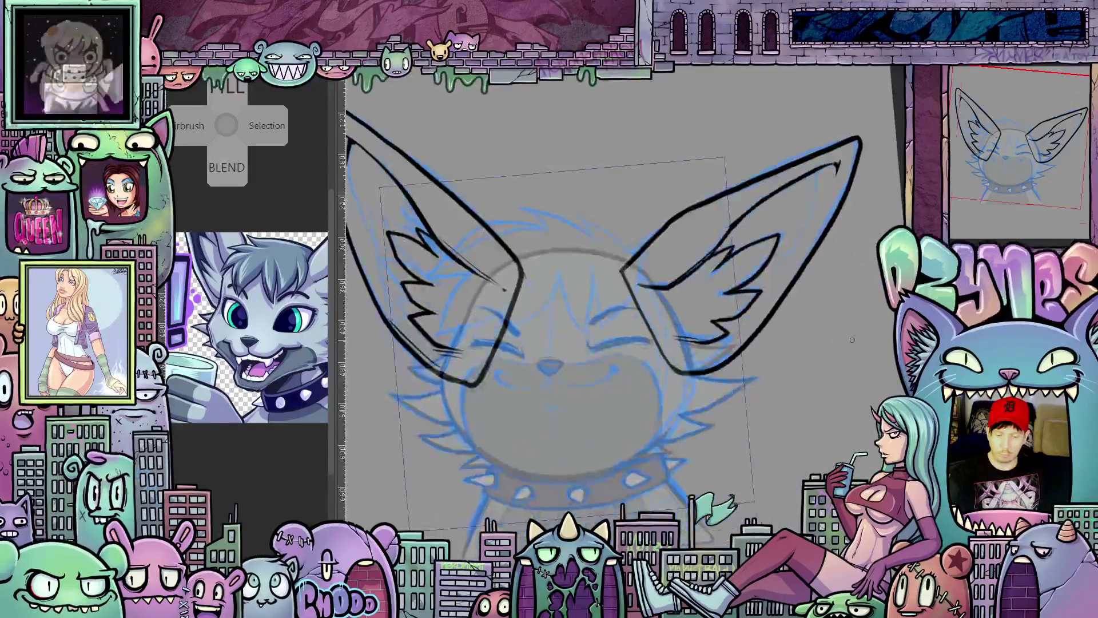
right_click(962, 152)
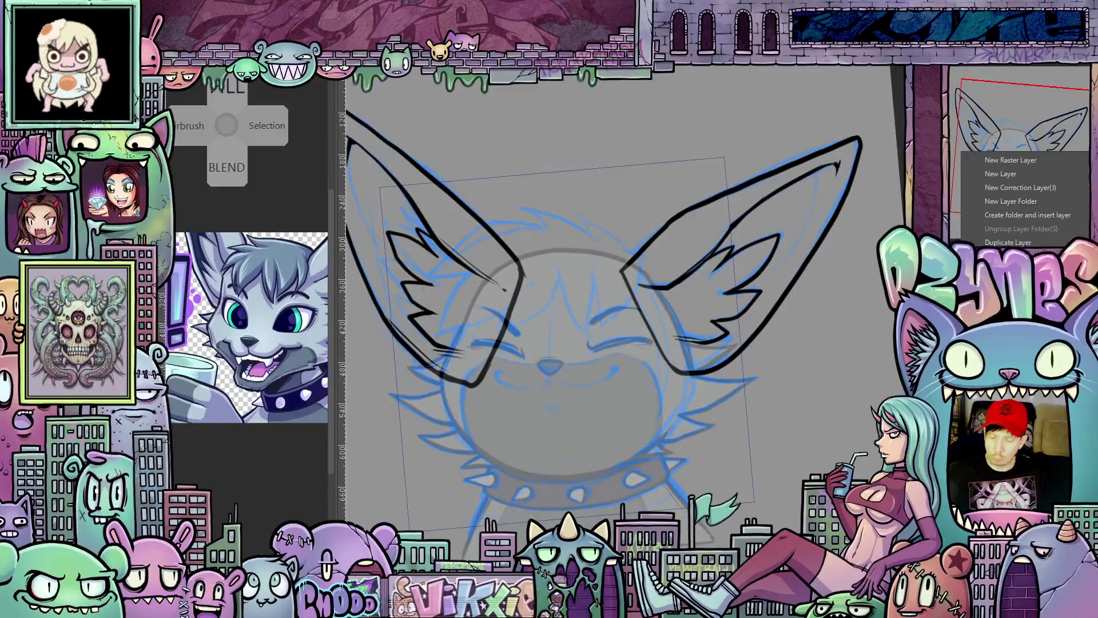
click(1017, 216)
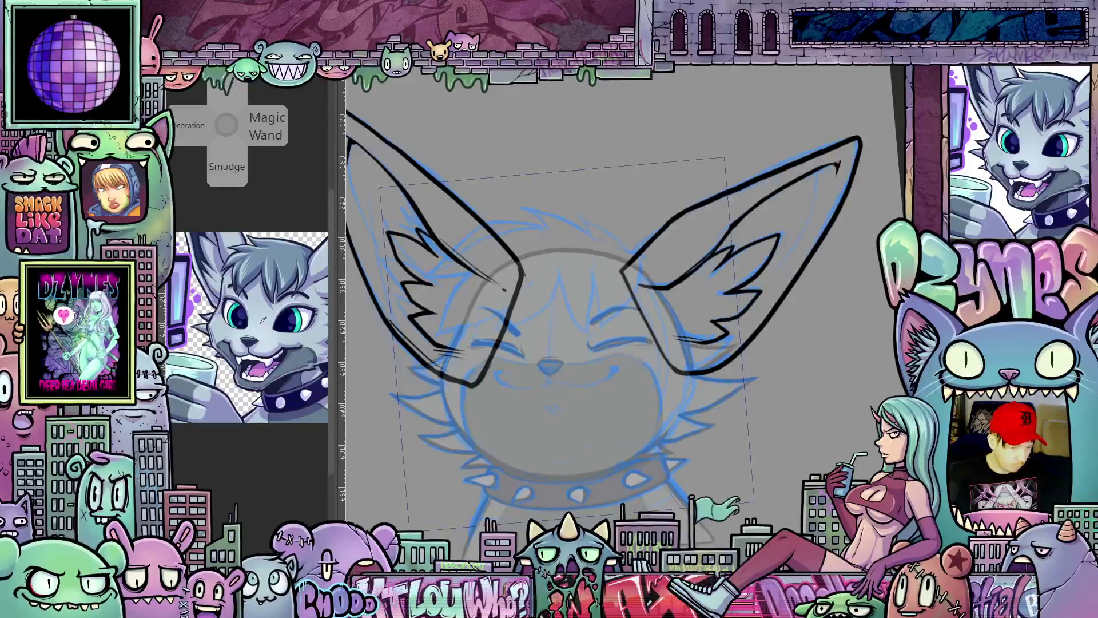
scroll(763, 473, down, 2)
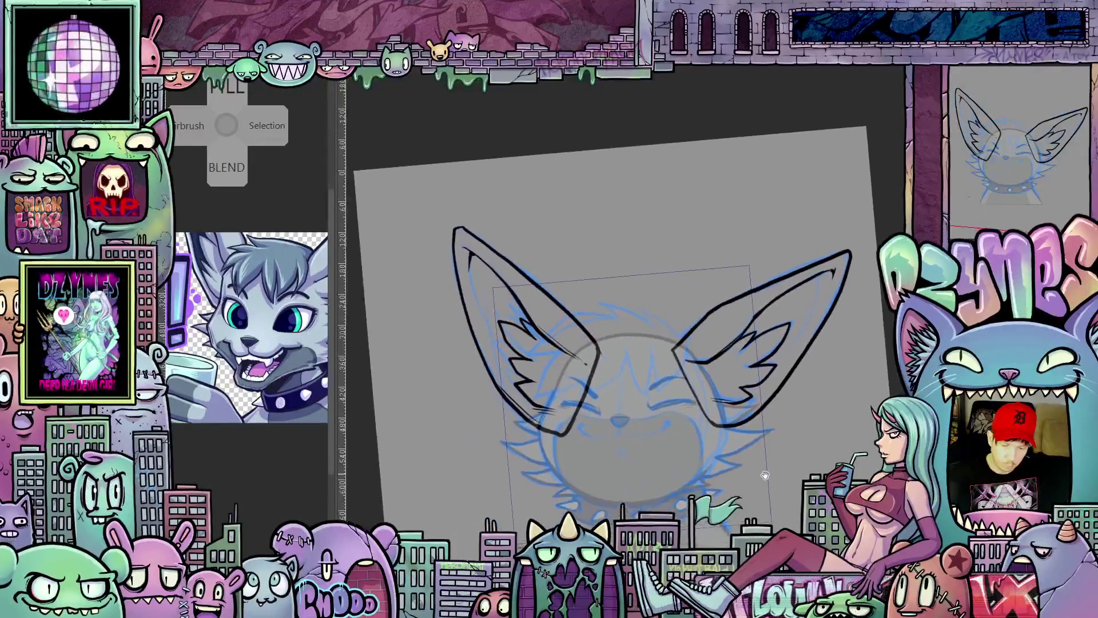
drag(763, 474, 749, 452)
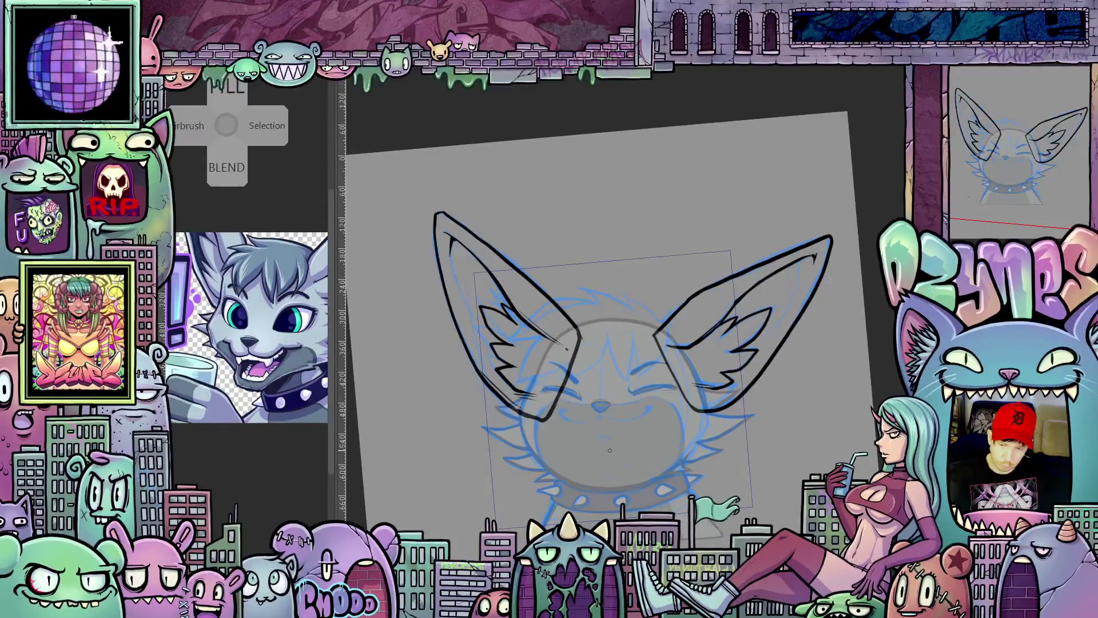
scroll(609, 450, up, 1)
scroll(613, 442, up, 1)
scroll(622, 428, up, 1)
scroll(631, 412, up, 2)
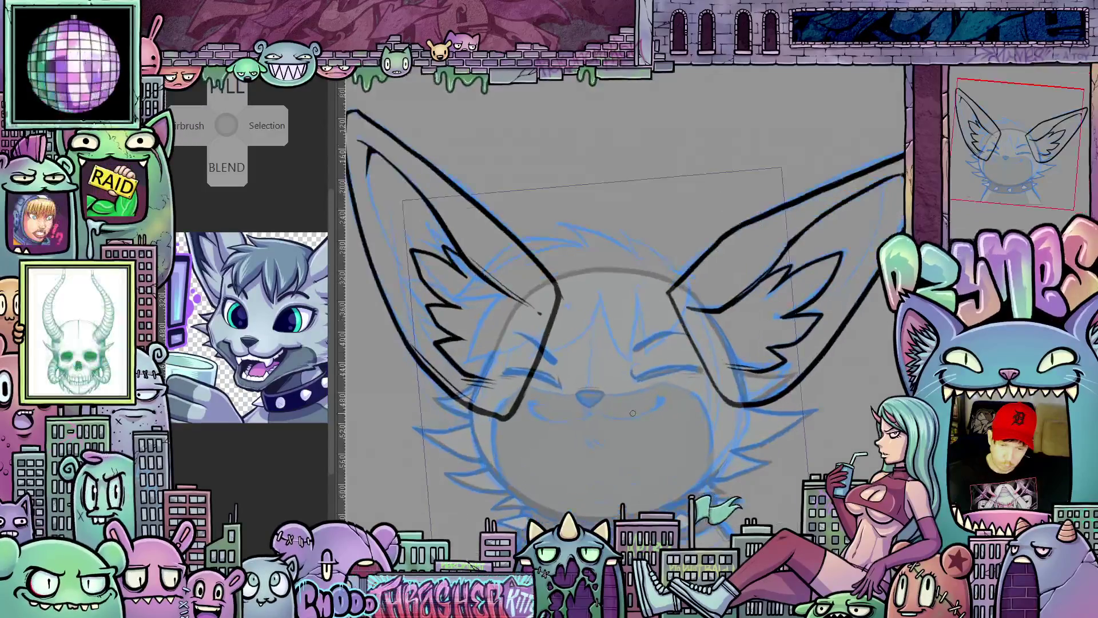
scroll(679, 452, down, 1)
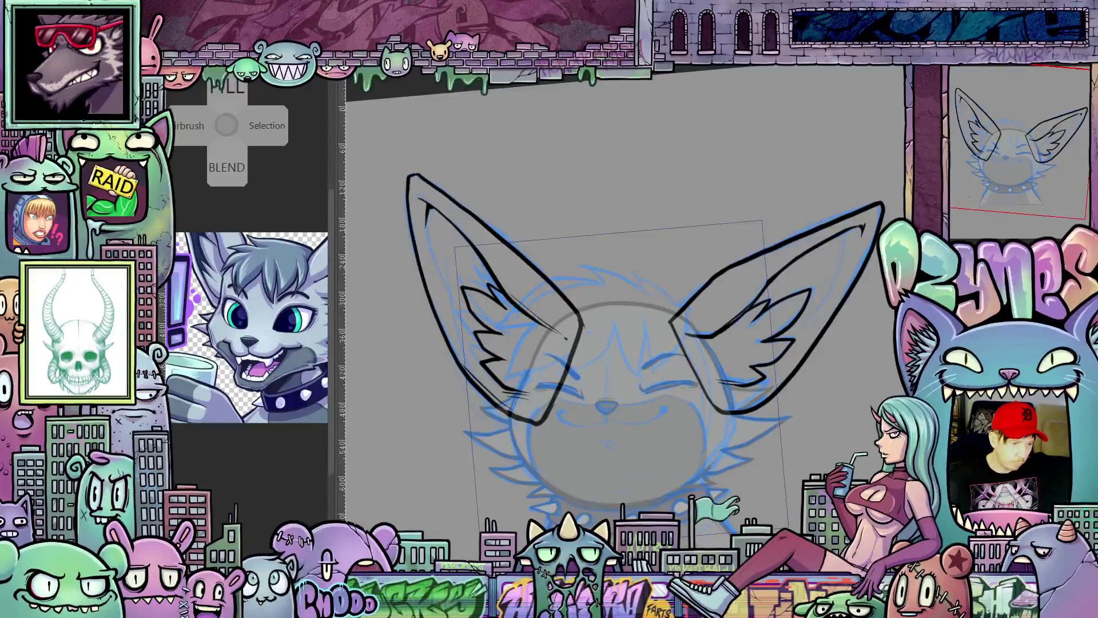
Step: Lasso the left ear and Free Transform it slightly clockwise and up-right, then deselect
drag(586, 187, 628, 365)
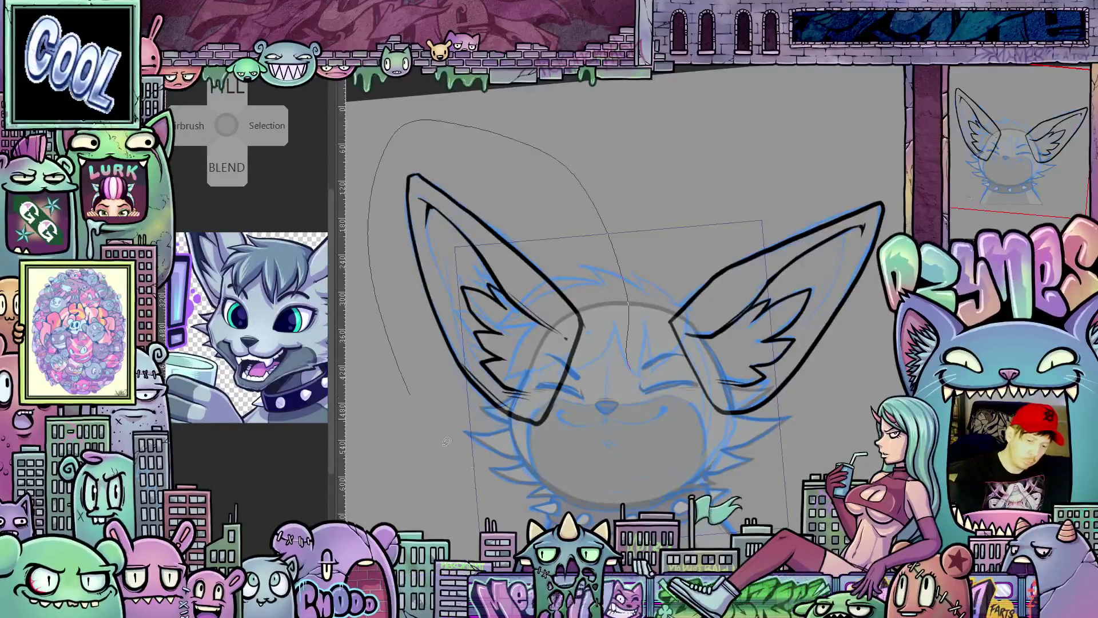
drag(432, 424, 612, 329)
click(536, 507)
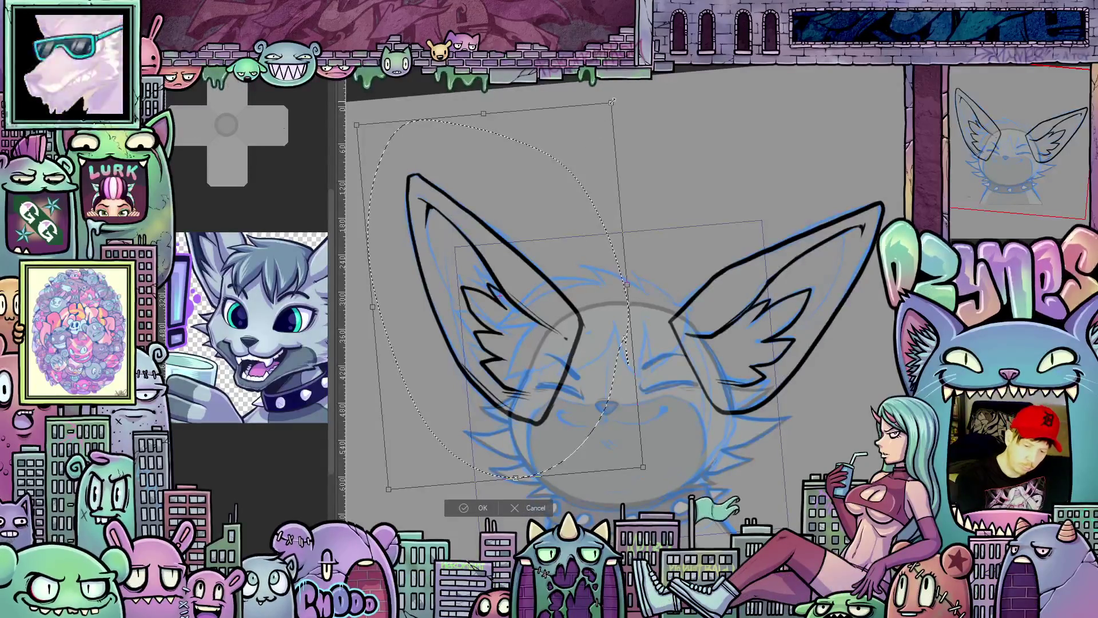
drag(611, 103, 606, 140)
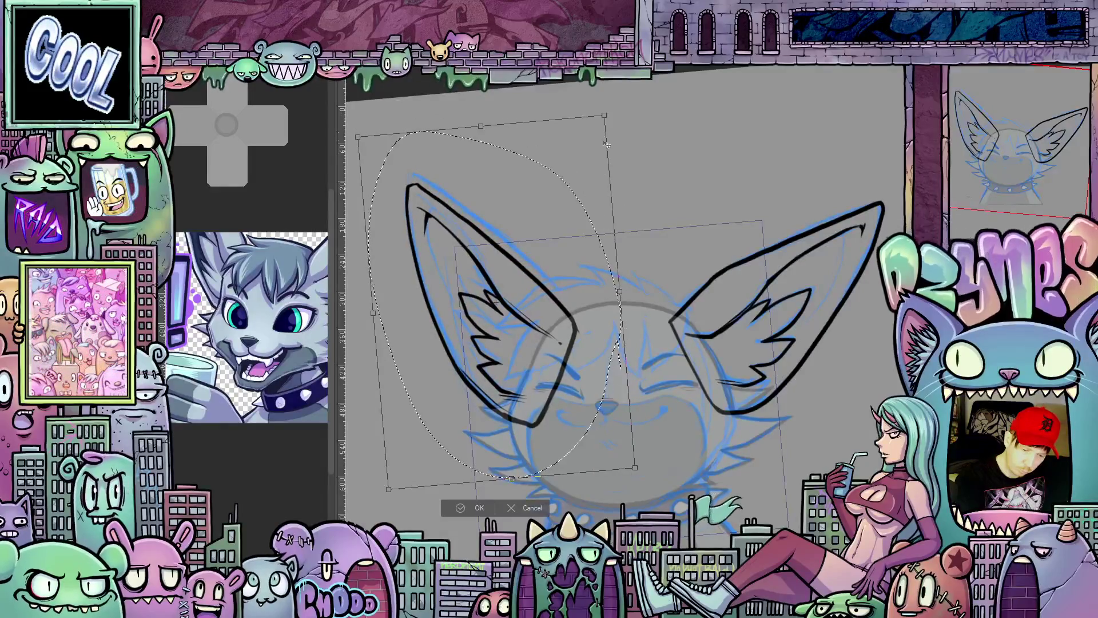
drag(567, 351, 572, 347)
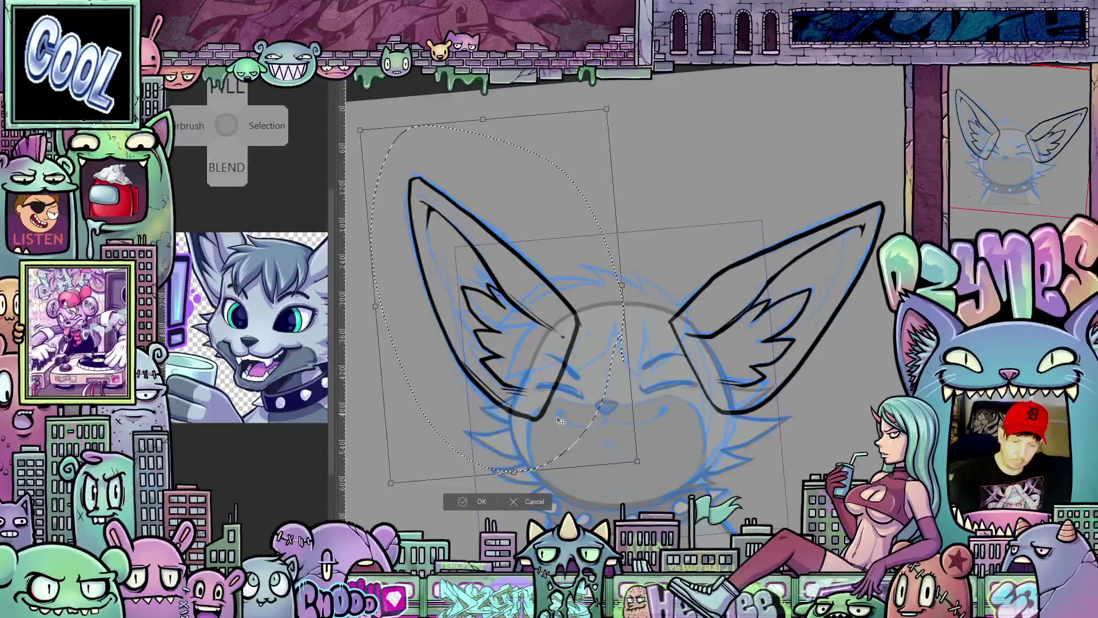
click(512, 500)
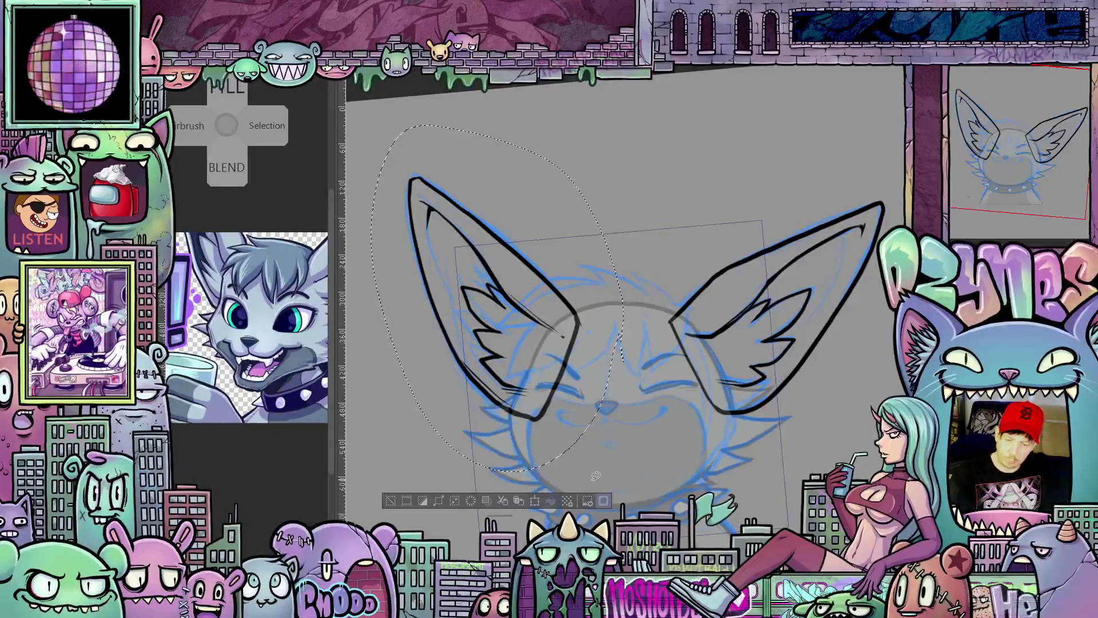
key(ctrl+d)
Step: Fill both ears with light grey
mouse_move(595, 476)
mouse_down()
mouse_move(680, 371)
mouse_move(672, 416)
mouse_move(693, 427)
mouse_up()
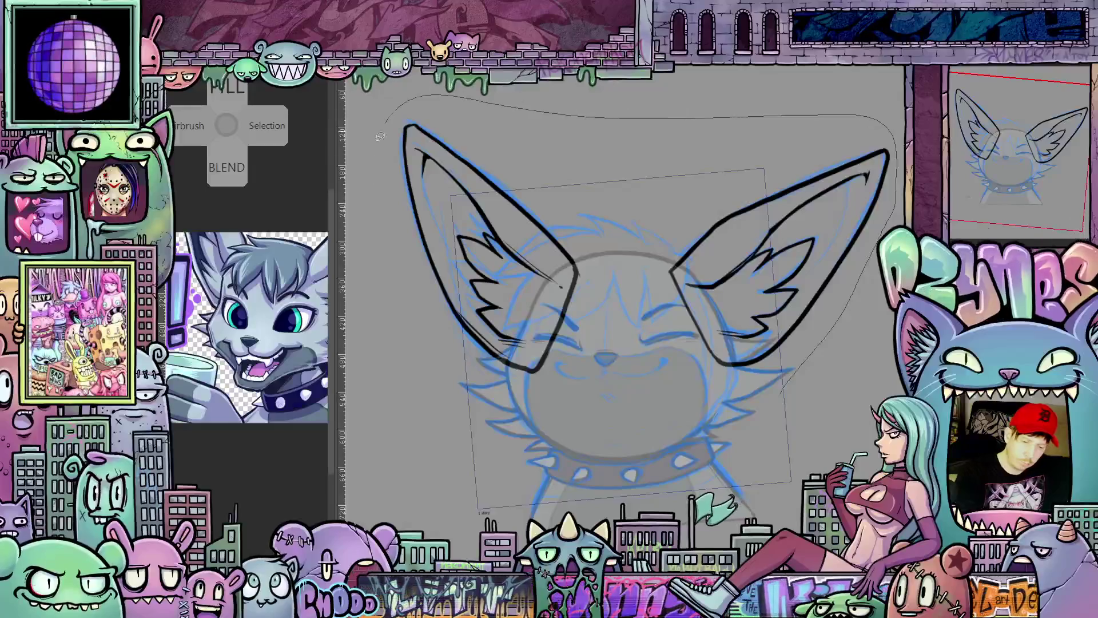
mouse_move(899, 160)
mouse_down()
mouse_move(811, 363)
mouse_move(744, 359)
mouse_move(714, 414)
mouse_move(535, 371)
mouse_up()
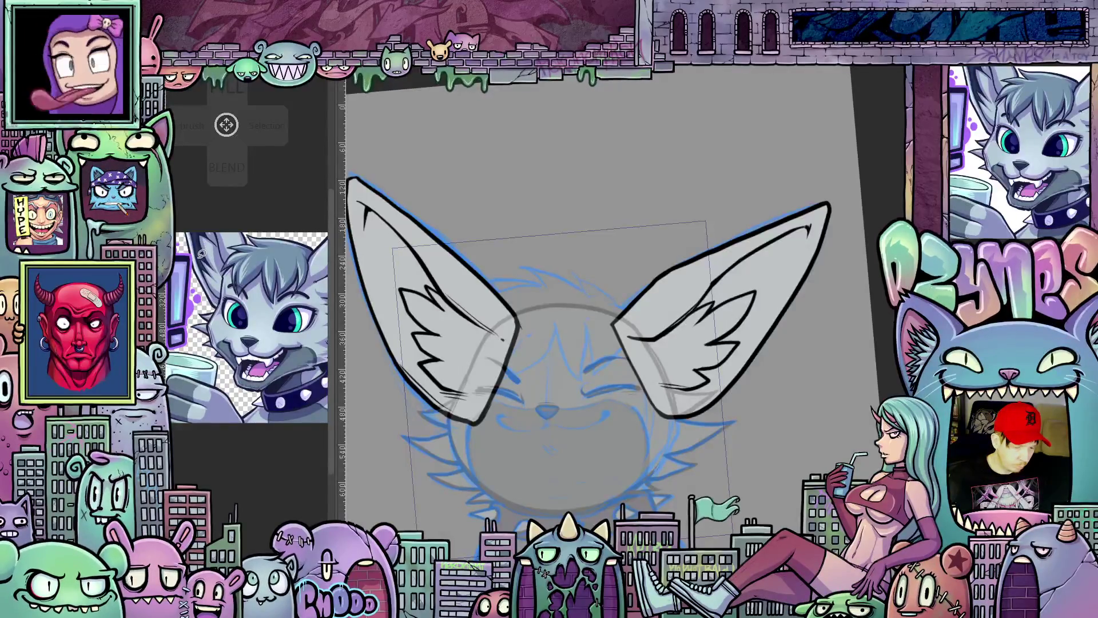
scroll(327, 369, up, 2)
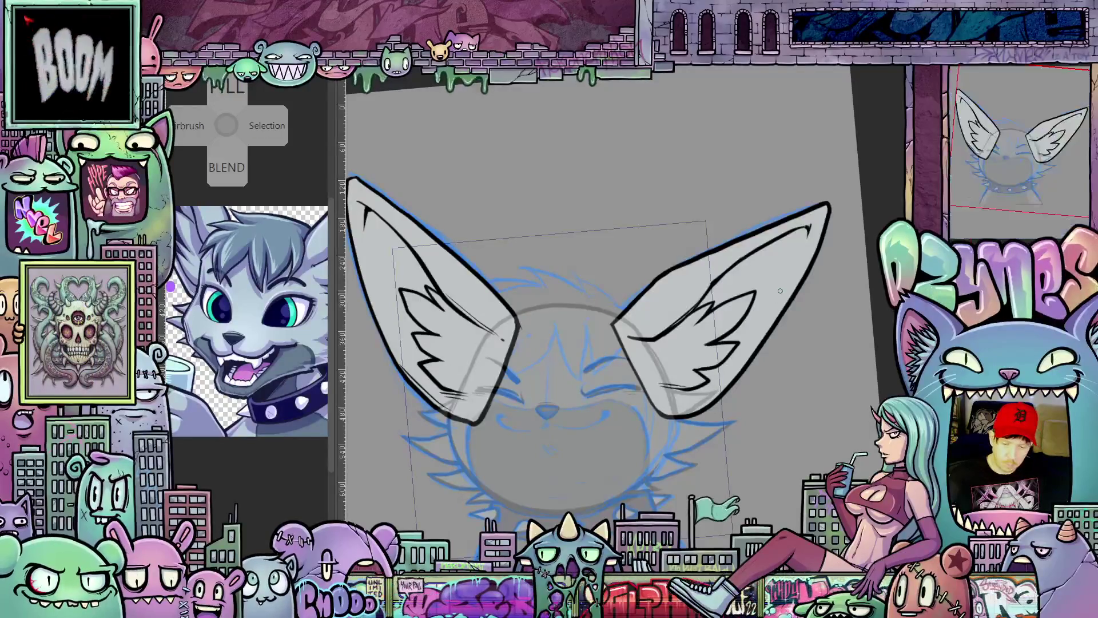
scroll(779, 292, up, 1)
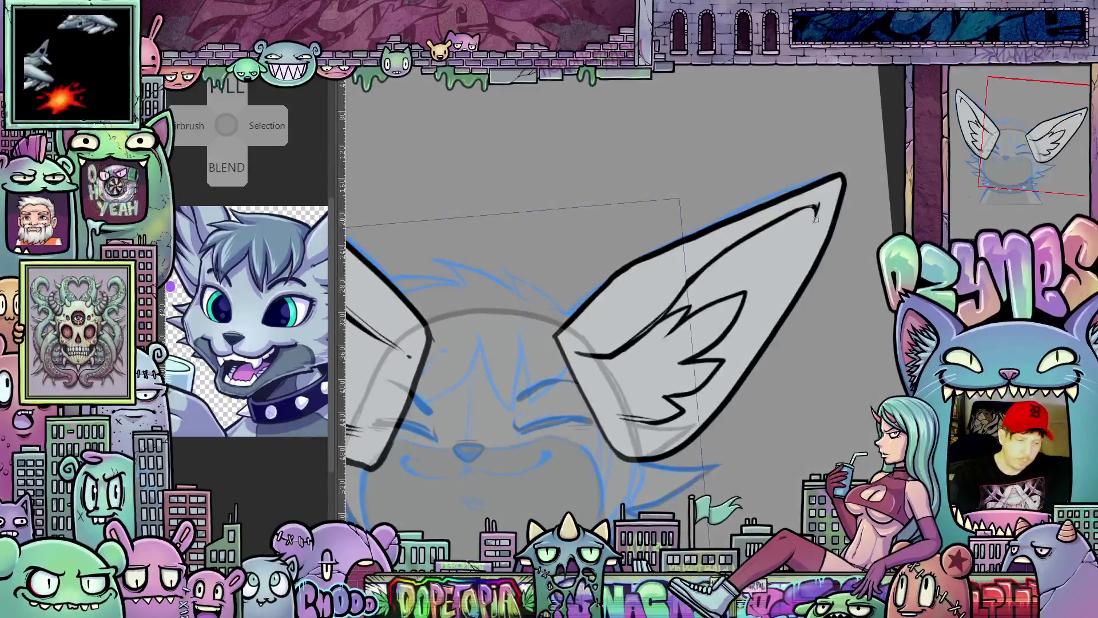
Step: Lengthen the inner lines of the right and left ears downward
drag(806, 234, 765, 306)
drag(728, 364, 697, 400)
mouse_move(565, 460)
mouse_down()
mouse_move(757, 443)
mouse_move(796, 491)
mouse_up()
mouse_move(461, 240)
mouse_down()
mouse_move(476, 311)
mouse_move(541, 434)
mouse_up()
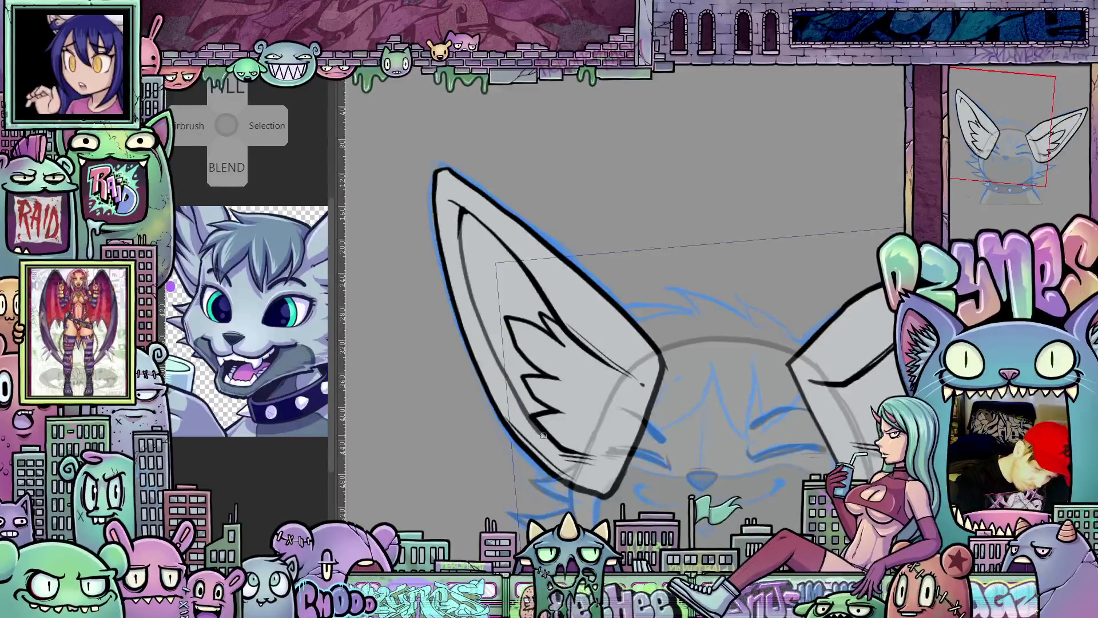
Step: Fill each ear's inner region dark grey
click(510, 346)
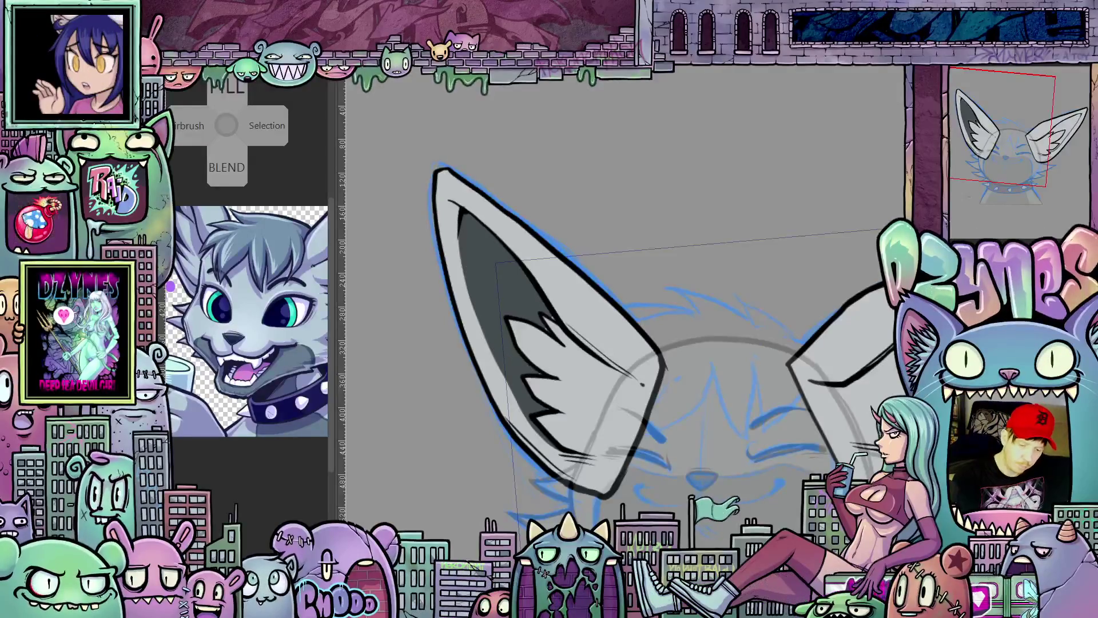
scroll(642, 384, right, 5)
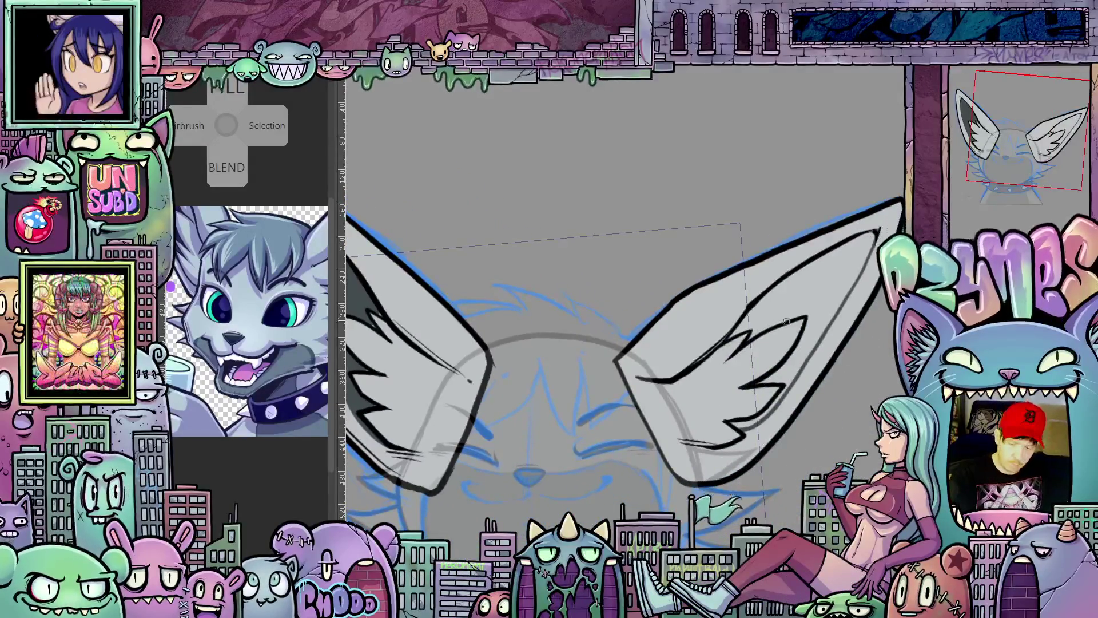
click(794, 309)
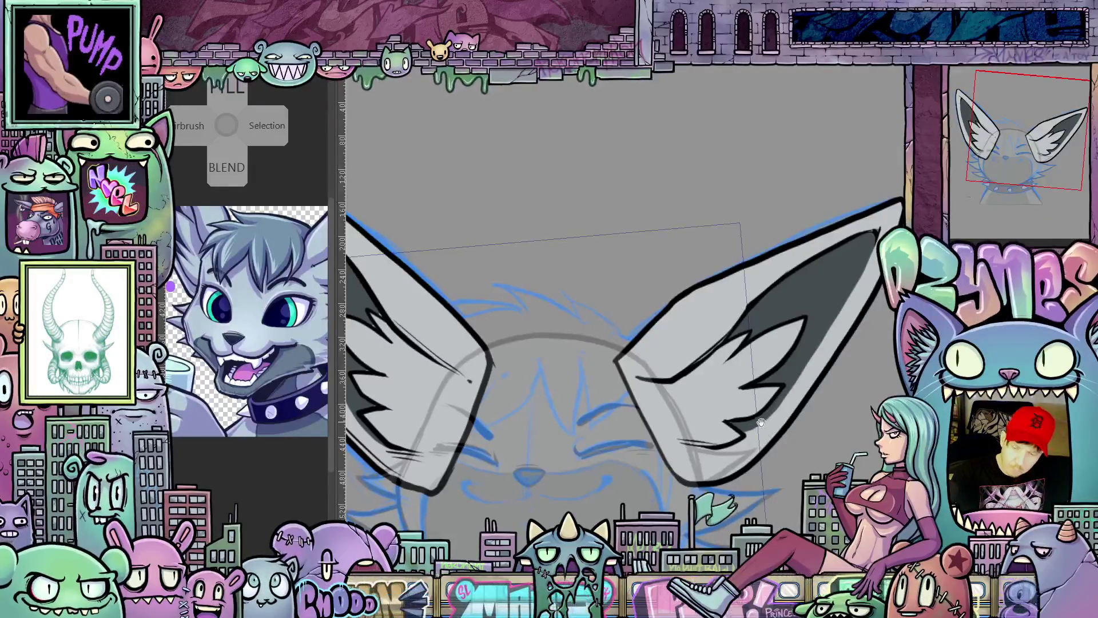
drag(759, 422, 532, 319)
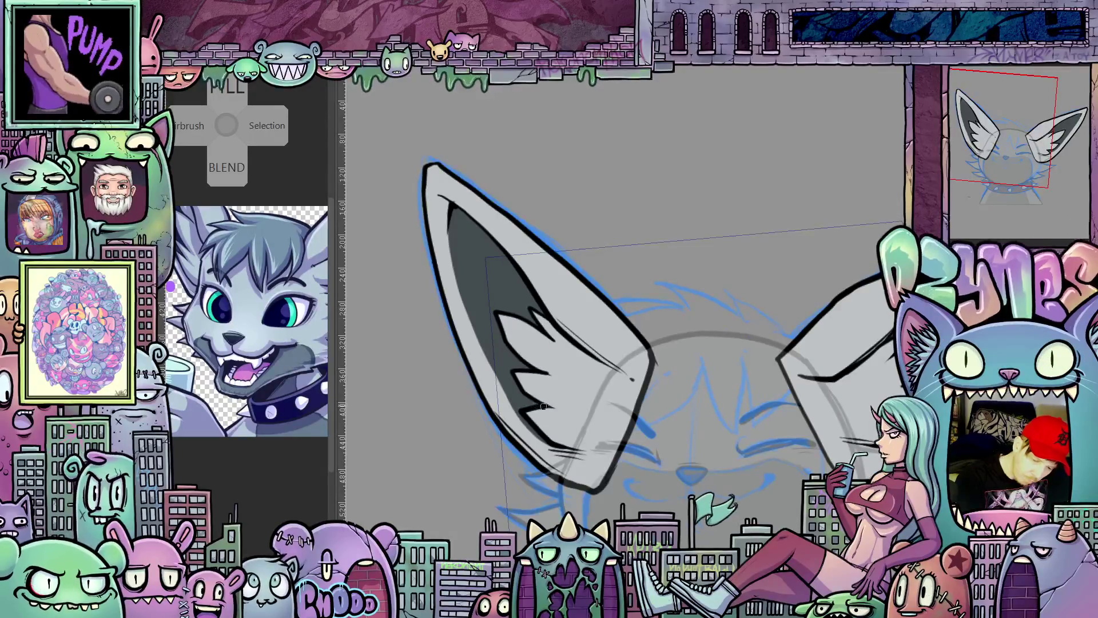
drag(849, 513, 791, 437)
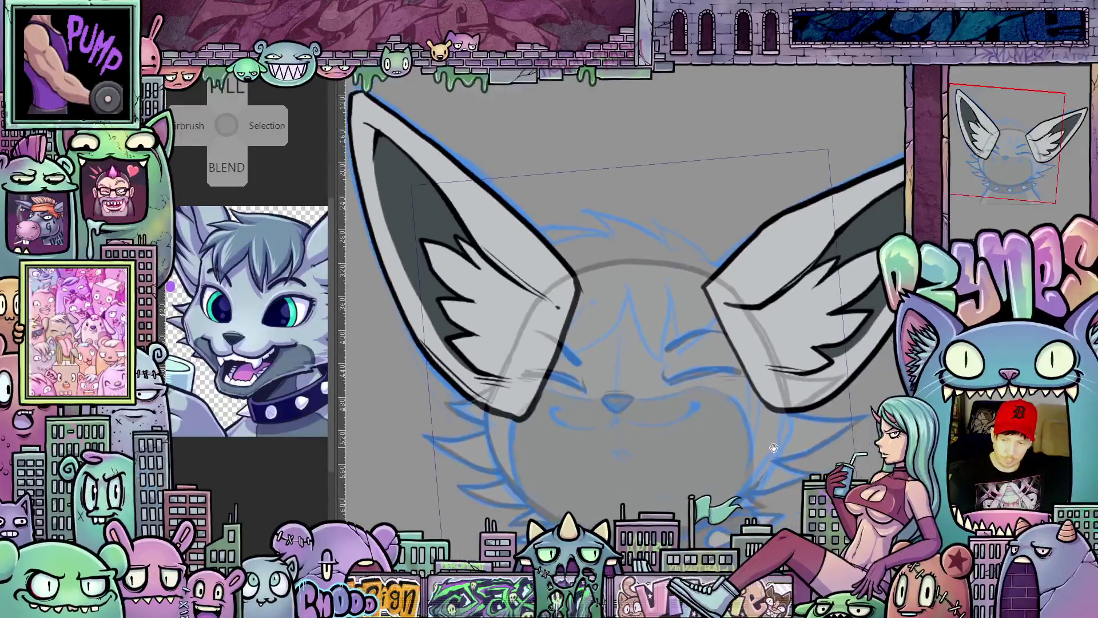
drag(792, 437, 792, 431)
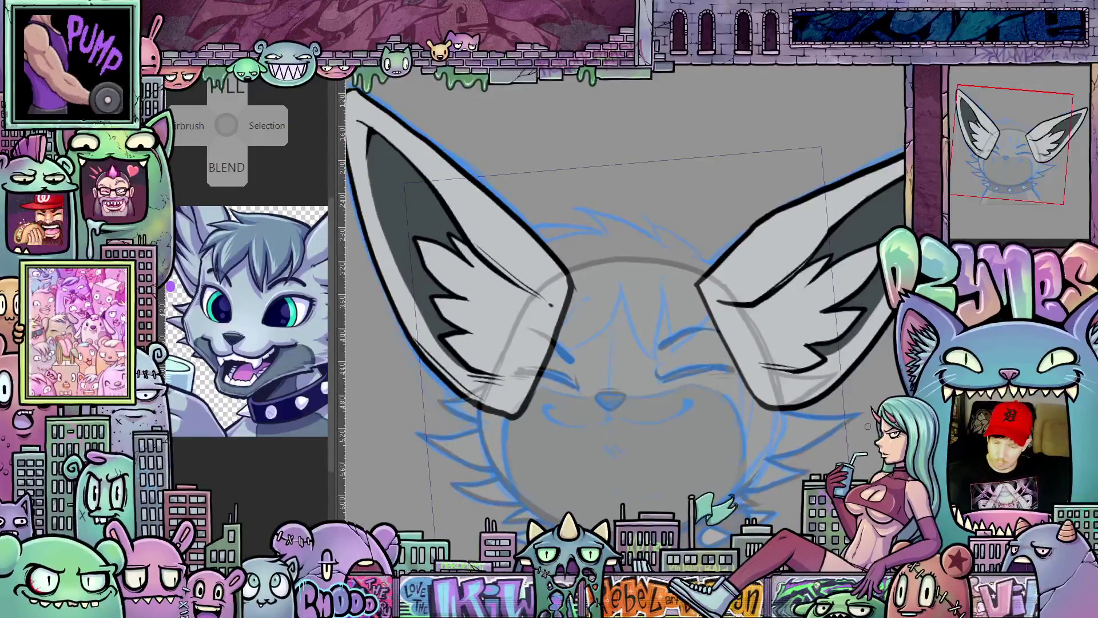
scroll(833, 443, down, 1)
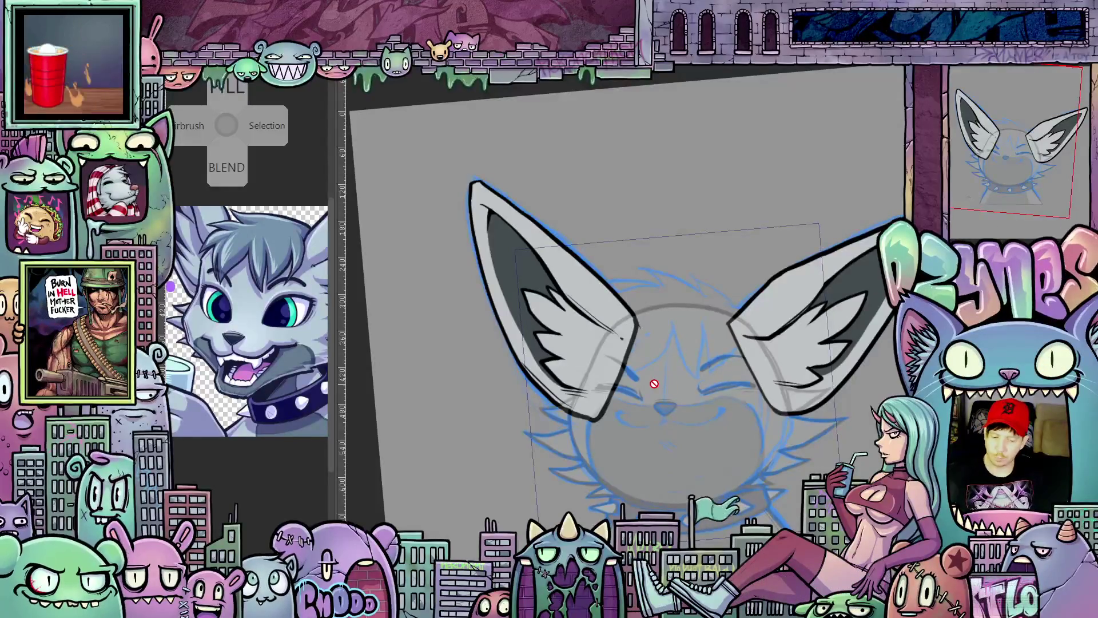
Step: Pan and rotate the view over the blue head sketch
drag(677, 375, 627, 306)
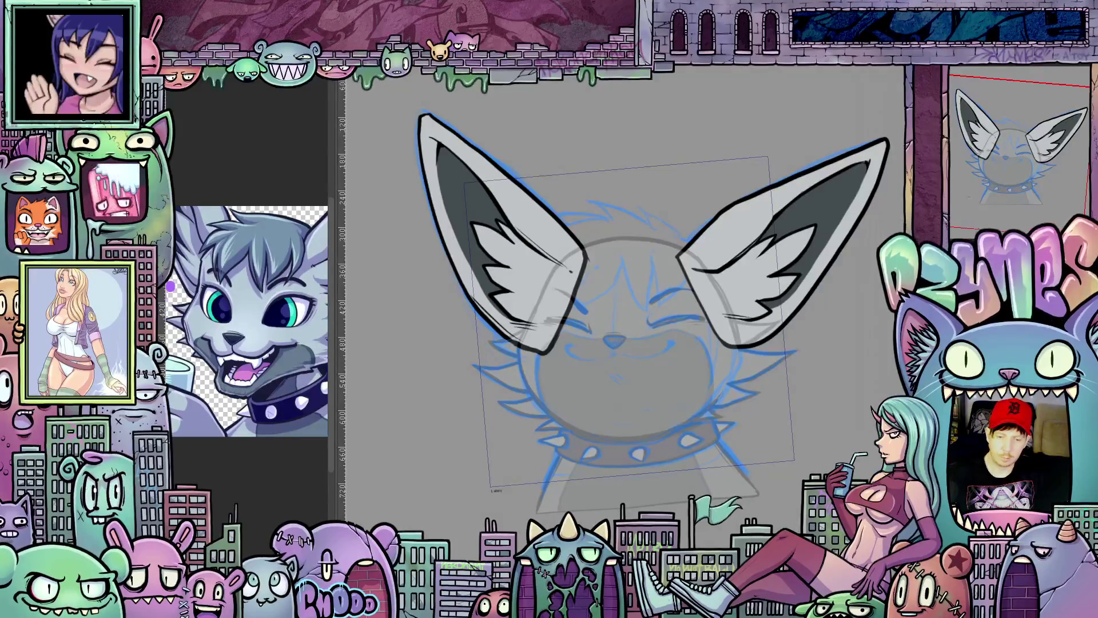
drag(673, 246, 635, 291)
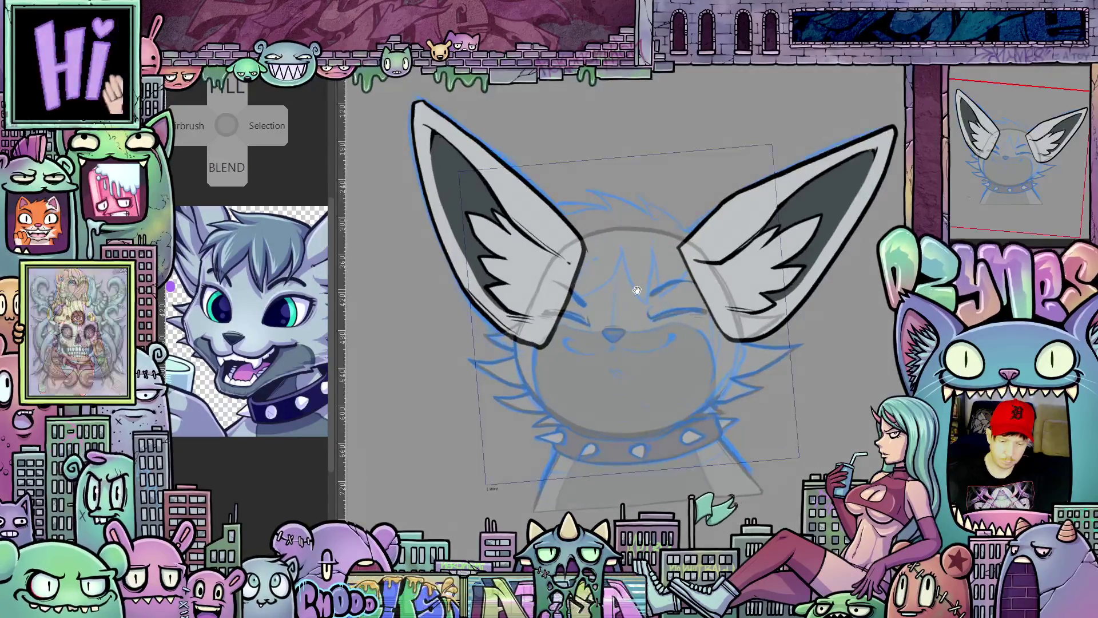
scroll(635, 291, up, 3)
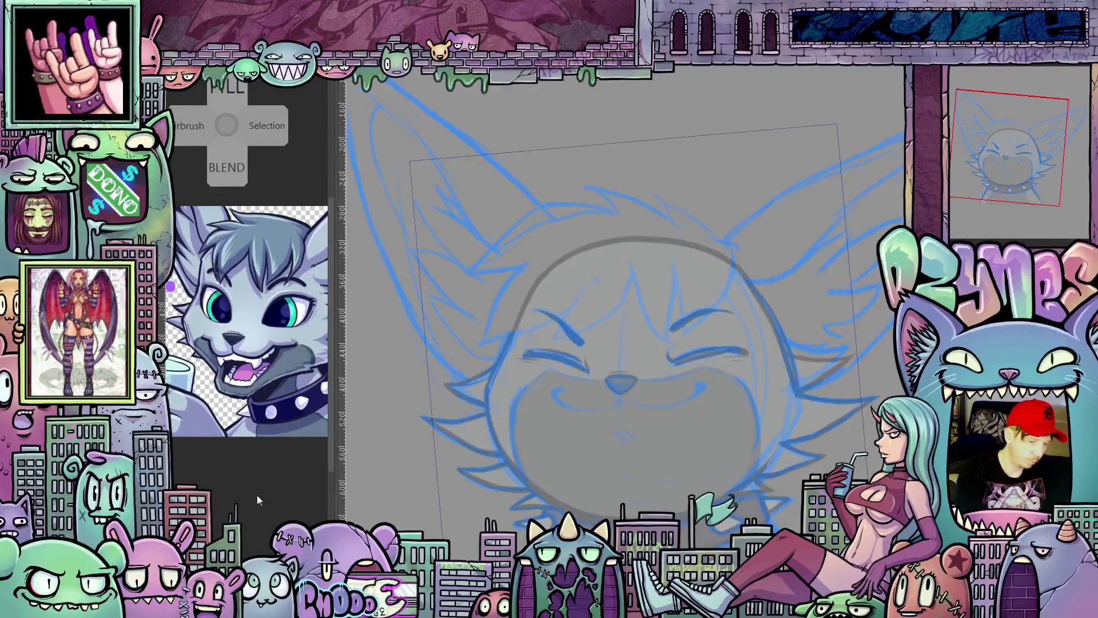
Step: Ink zigzag bangs strokes across the forehead and extend them down-left
drag(713, 442, 751, 474)
drag(602, 280, 738, 311)
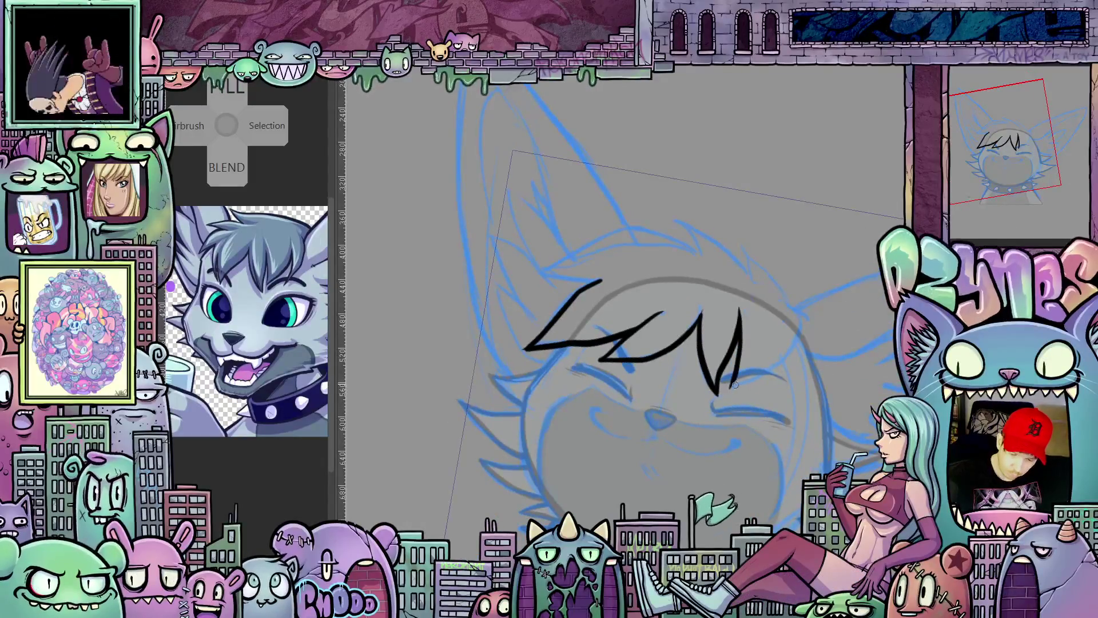
drag(768, 368, 731, 279)
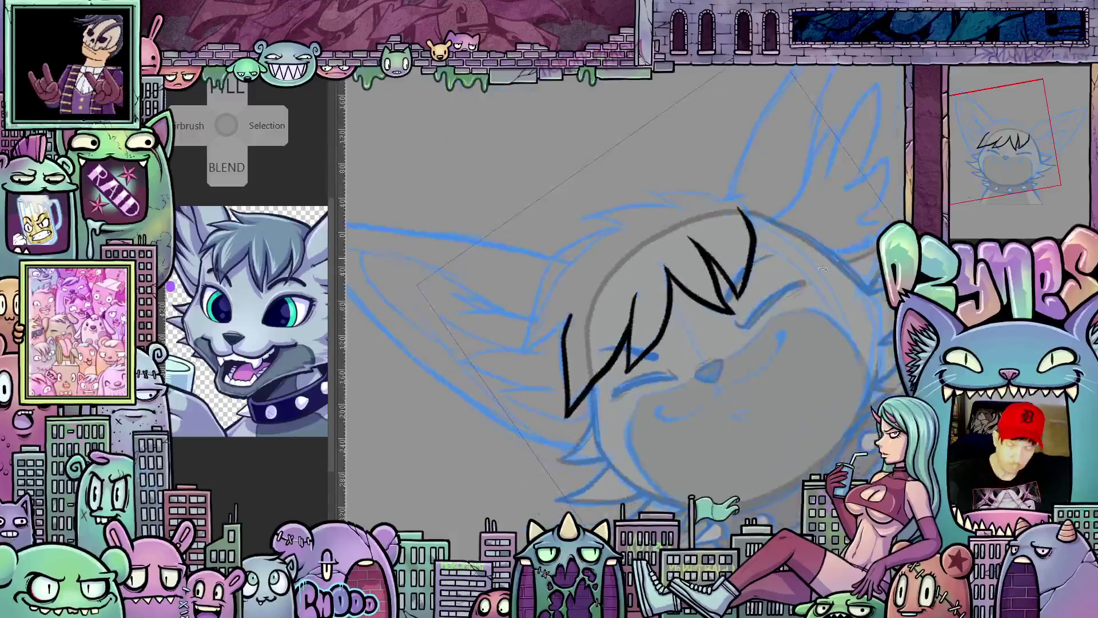
mouse_move(568, 342)
mouse_down()
mouse_move(534, 397)
mouse_move(534, 311)
mouse_up()
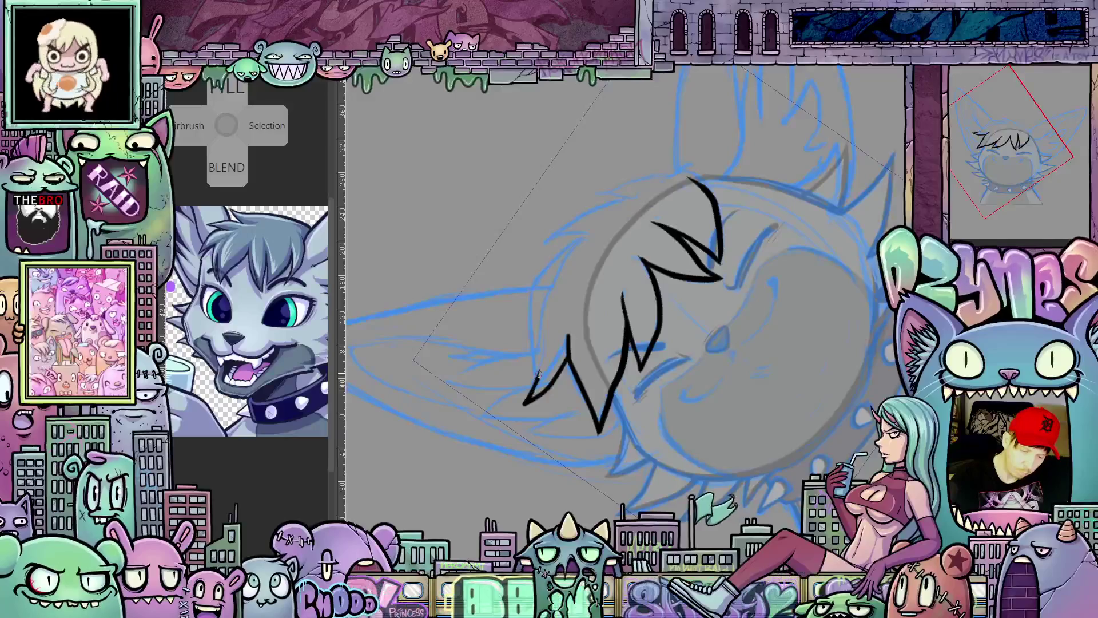
mouse_move(535, 310)
mouse_down()
mouse_move(746, 487)
mouse_move(572, 268)
mouse_move(585, 294)
mouse_up()
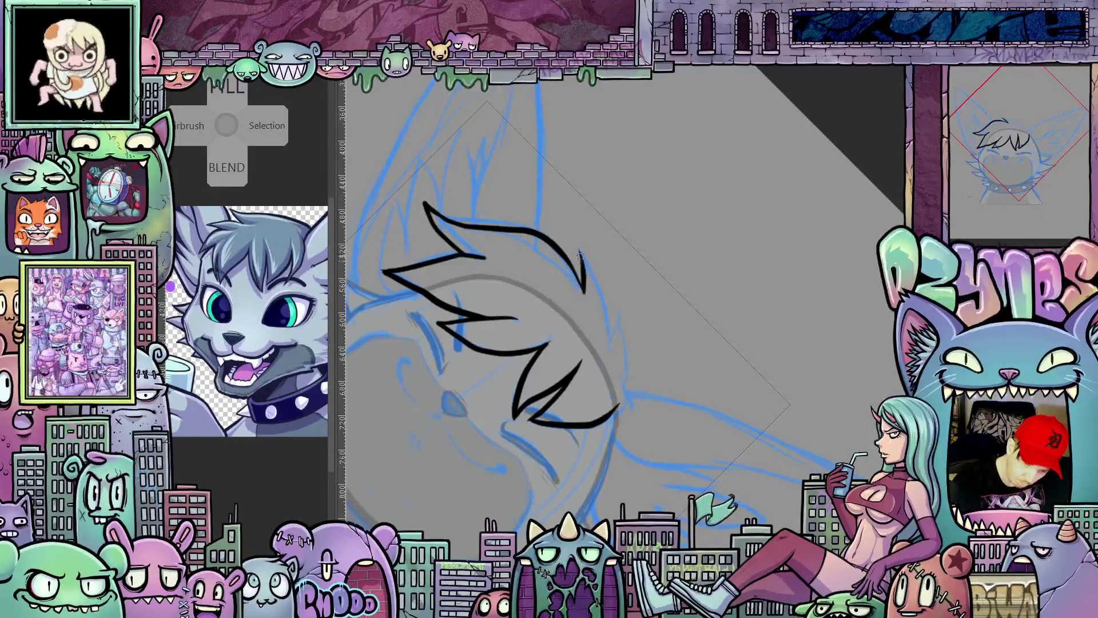
drag(609, 352, 633, 351)
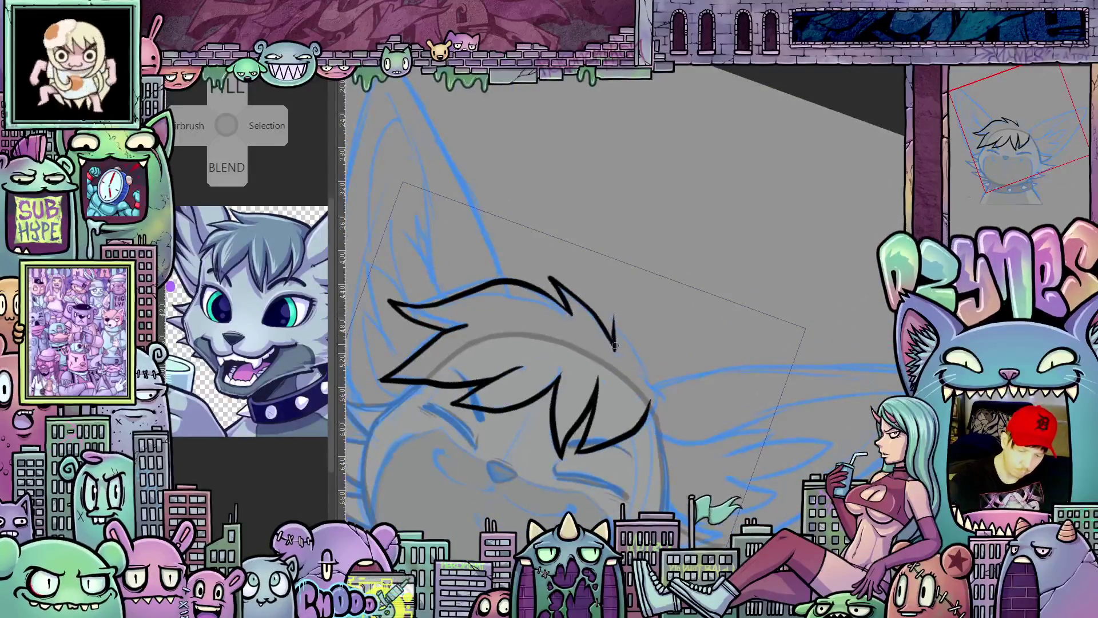
Step: Close the right side of the bangs outline with a curved stroke and level the view
drag(617, 307, 654, 414)
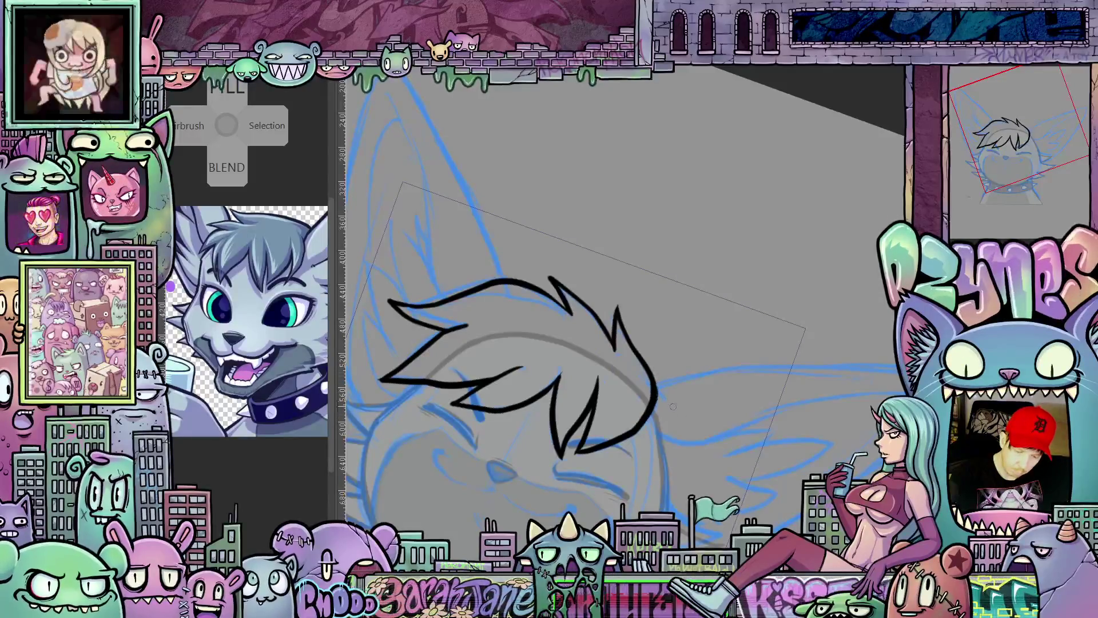
key(5)
drag(802, 383, 792, 395)
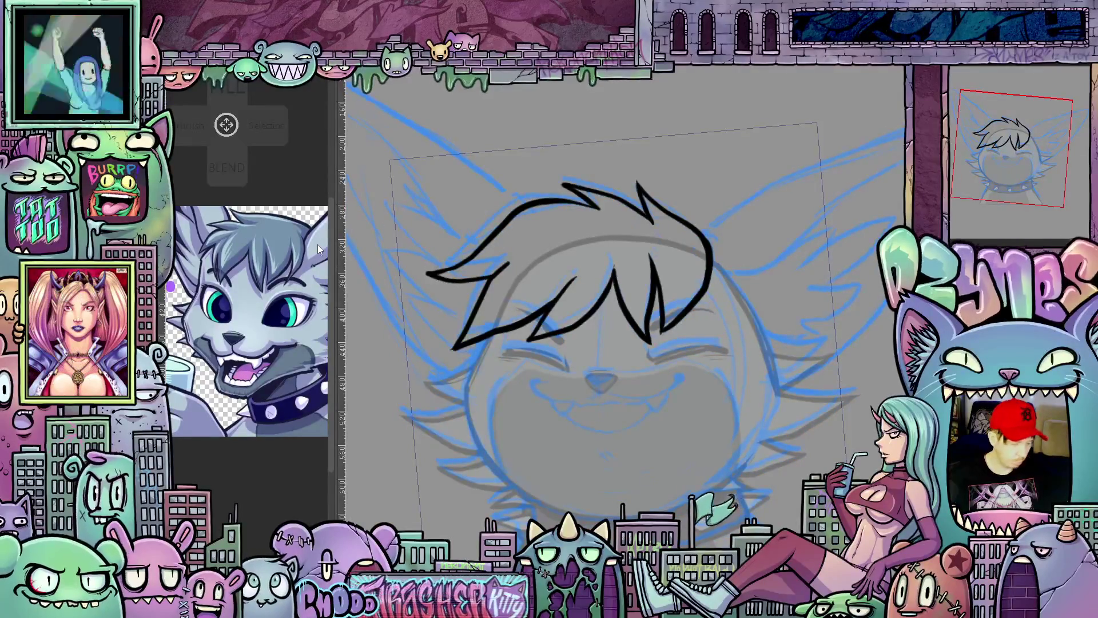
right_click(963, 283)
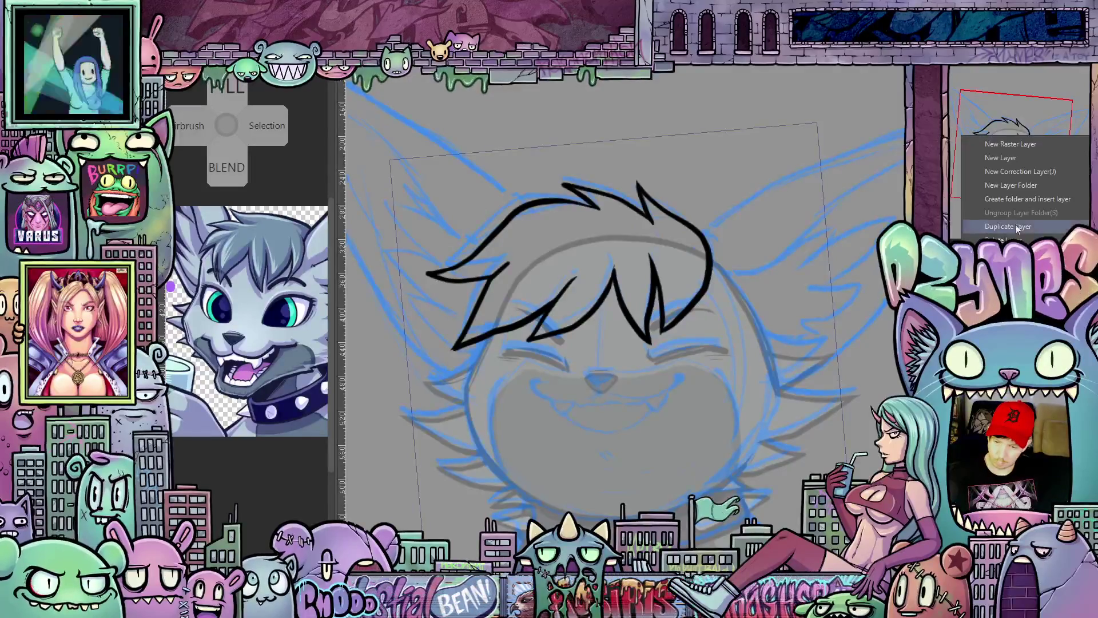
Step: Fill the bangs shape with flat grey using lasso fill
click(1030, 205)
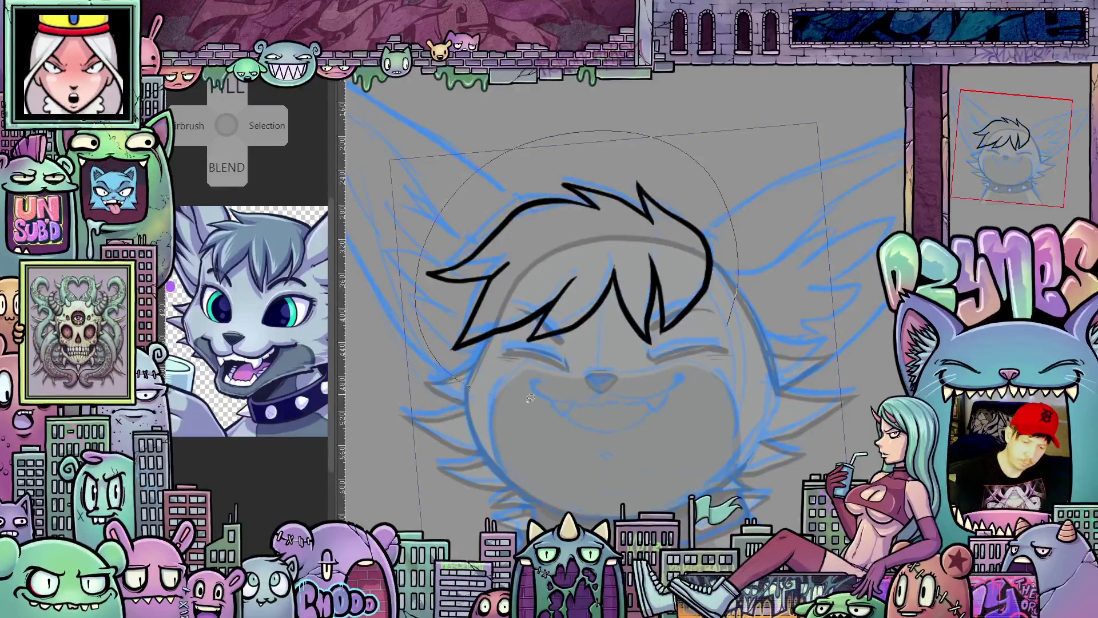
drag(508, 395, 513, 393)
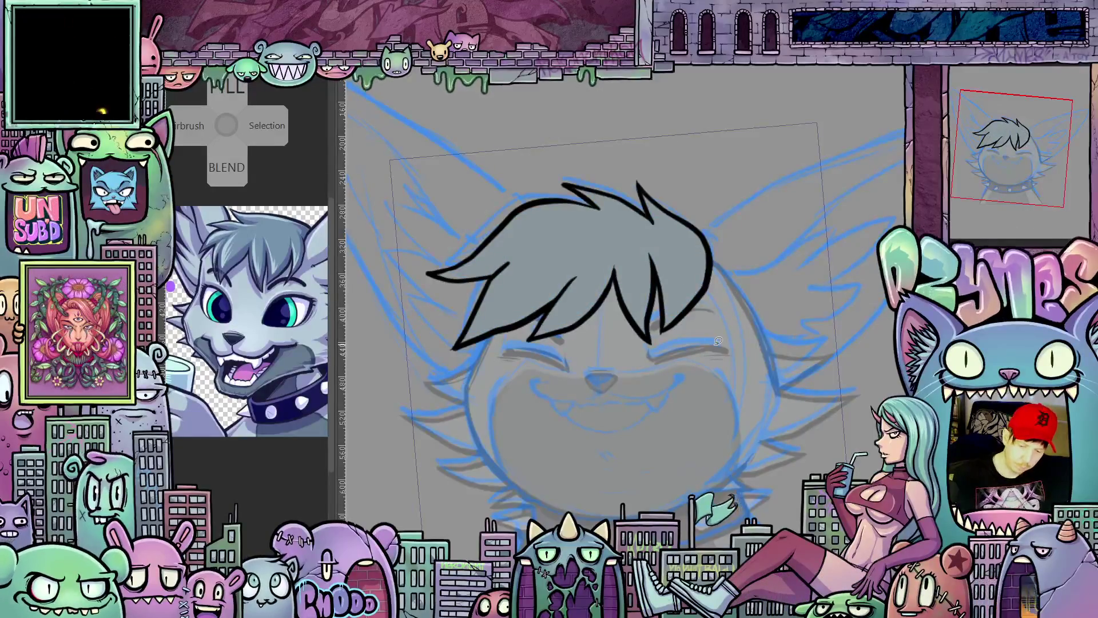
scroll(717, 341, up, 3)
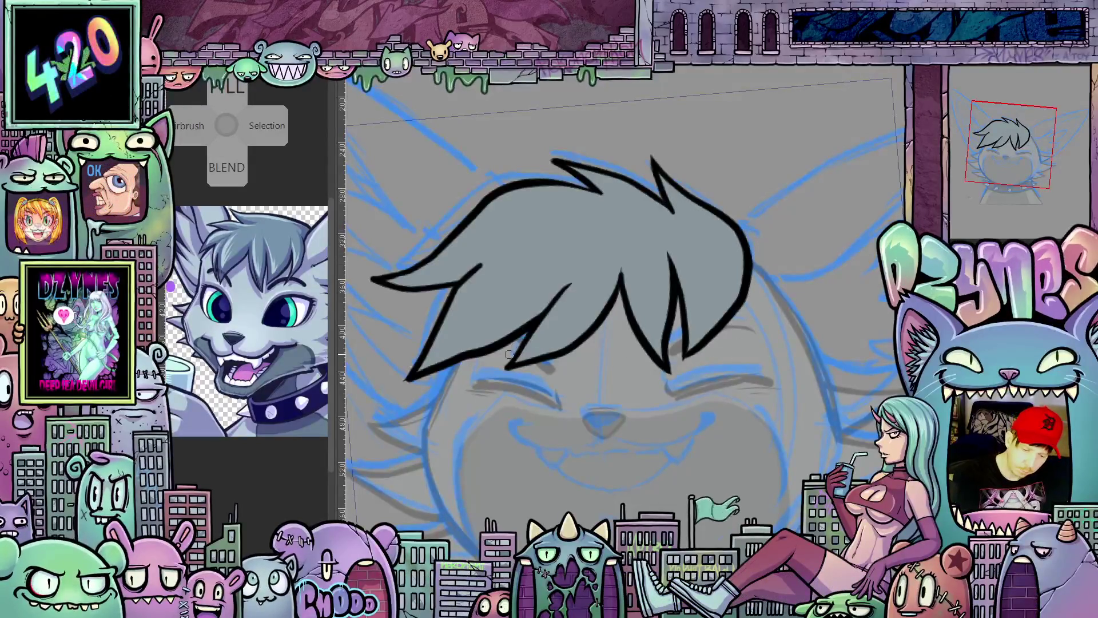
Step: Switch to the main cat drawing document
drag(492, 372, 769, 430)
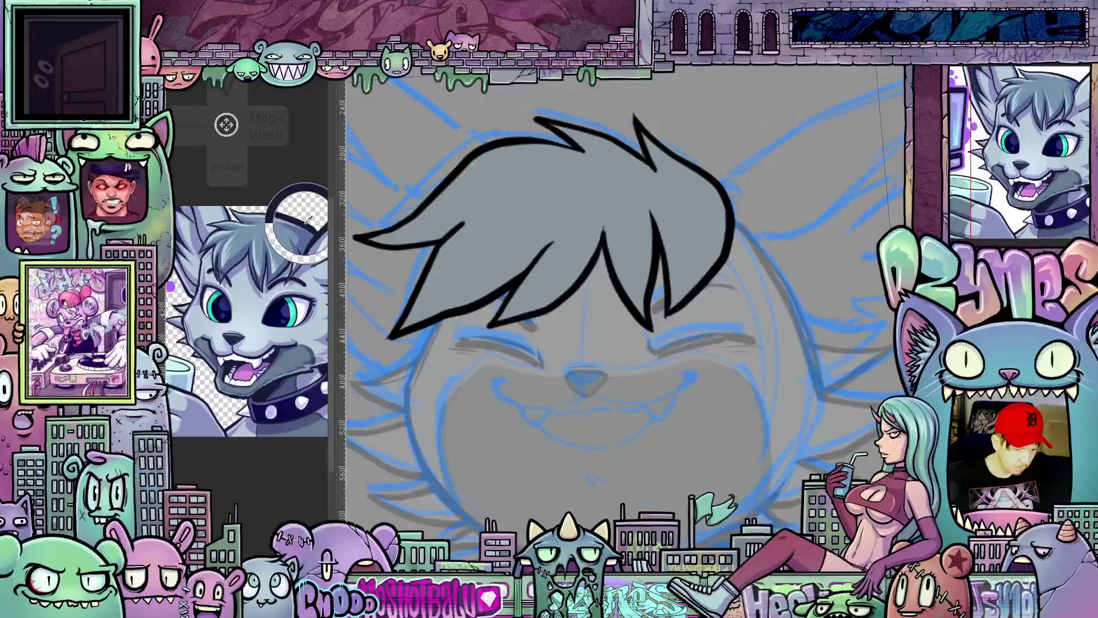
click(799, 358)
scroll(805, 367, down, 2)
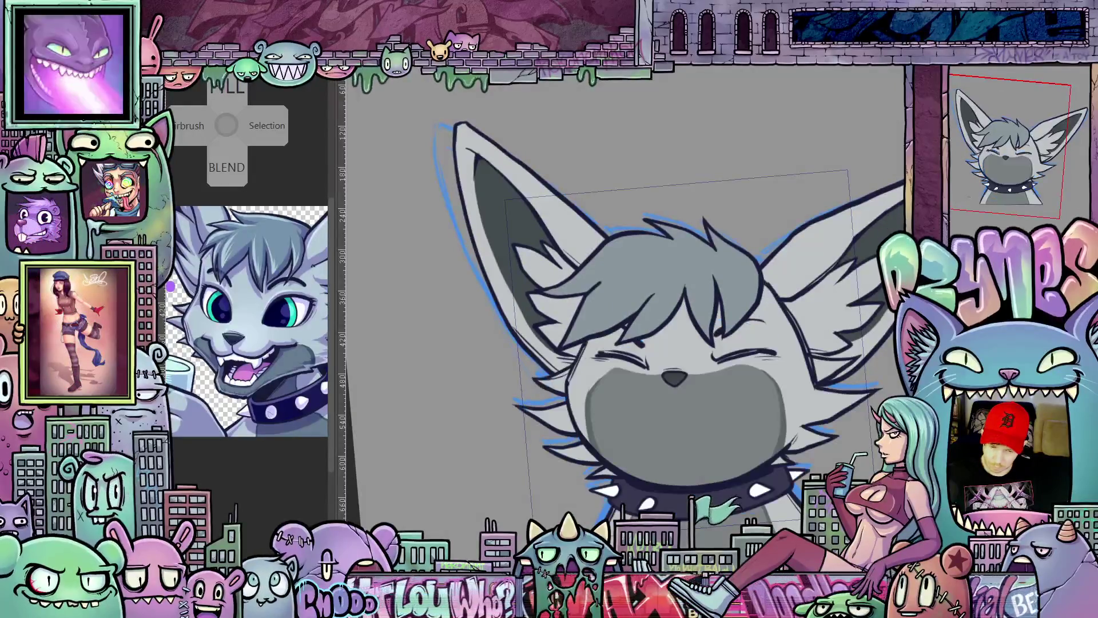
scroll(779, 406, down, 3)
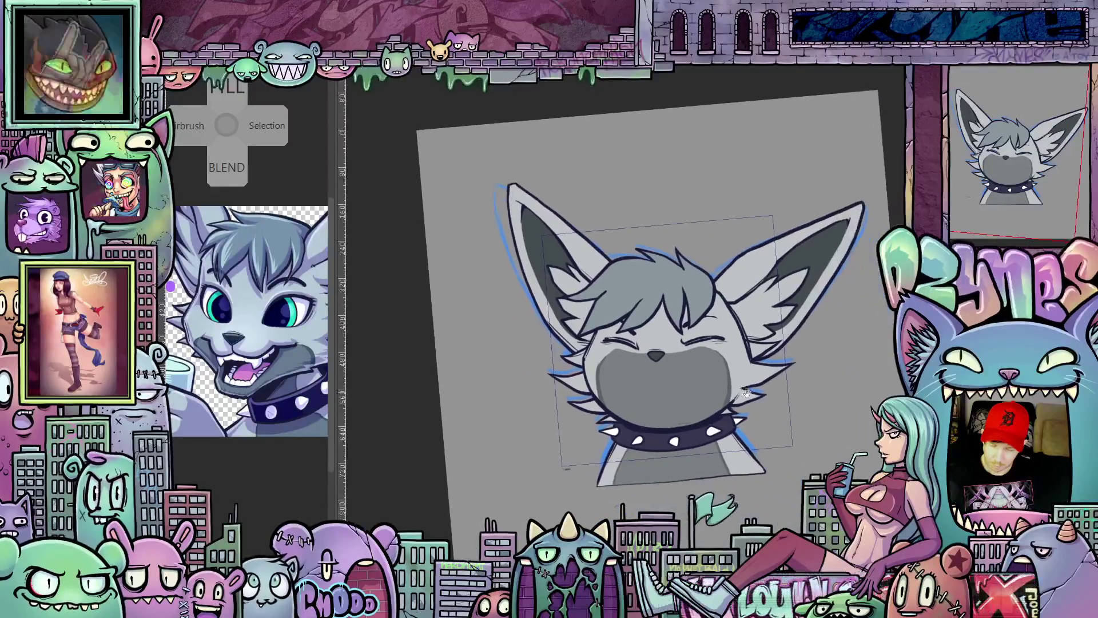
Step: Reset view rotation and centre the view on the top of the head
key(5)
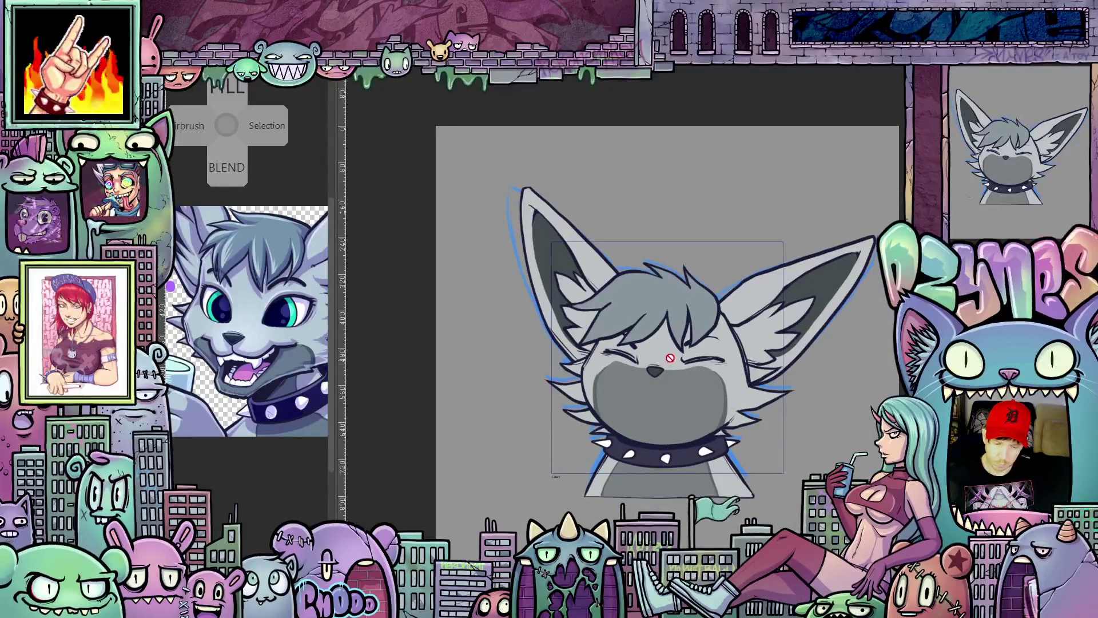
scroll(675, 356, up, 2)
drag(673, 357, 667, 388)
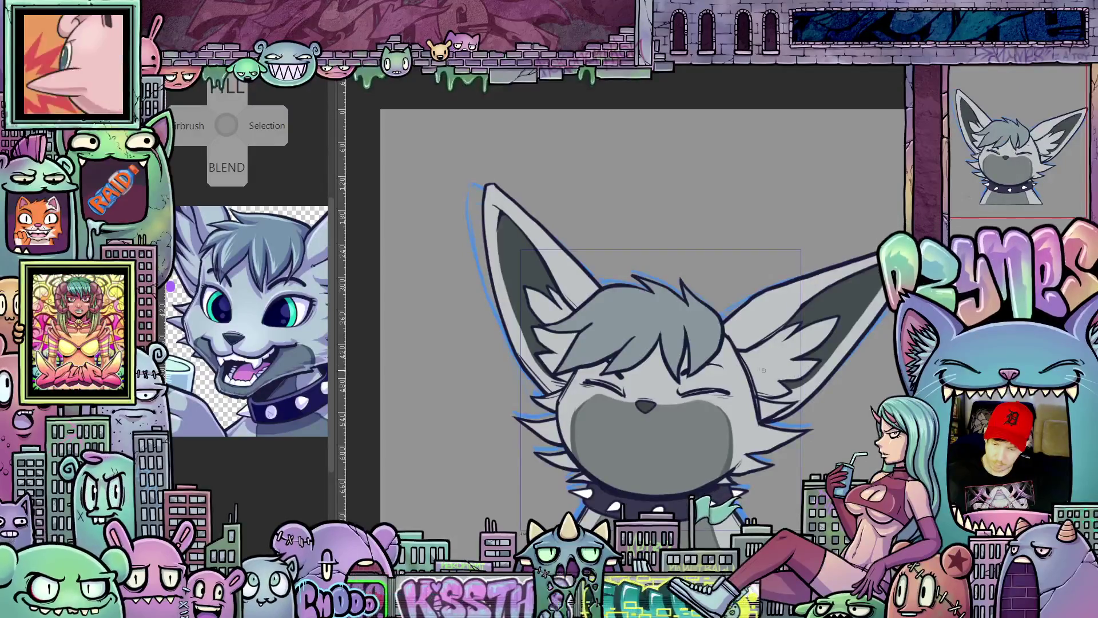
scroll(769, 371, up, 3)
mouse_move(713, 475)
mouse_down()
mouse_move(713, 424)
mouse_move(734, 431)
mouse_up()
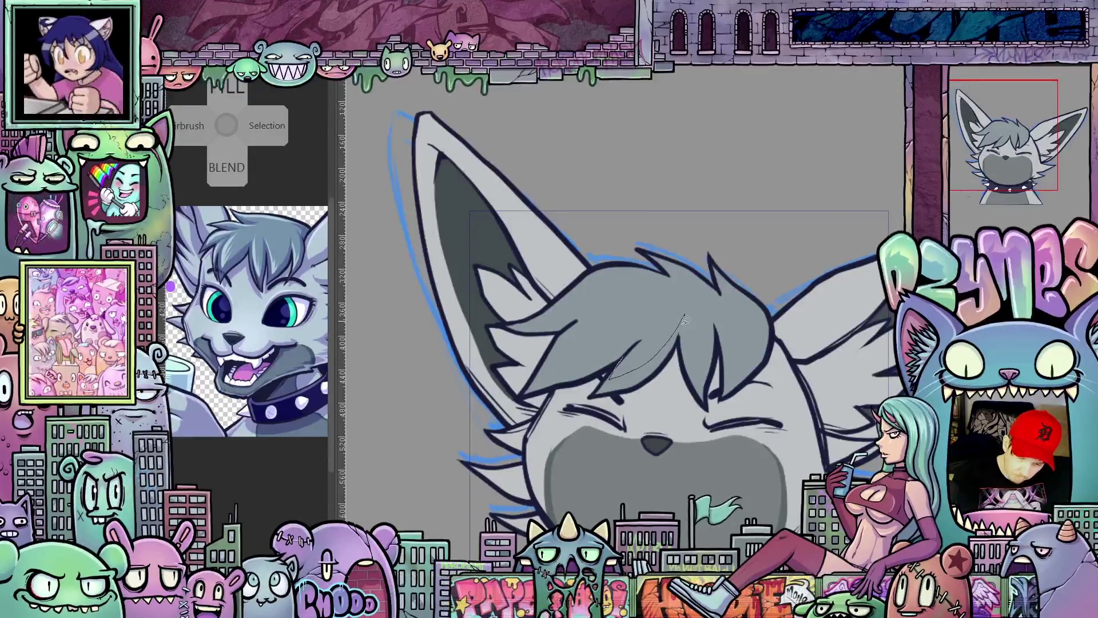
Step: Add a darker grey shadow and strand line to the bangs, then stroke the head's right edge
drag(597, 404, 600, 402)
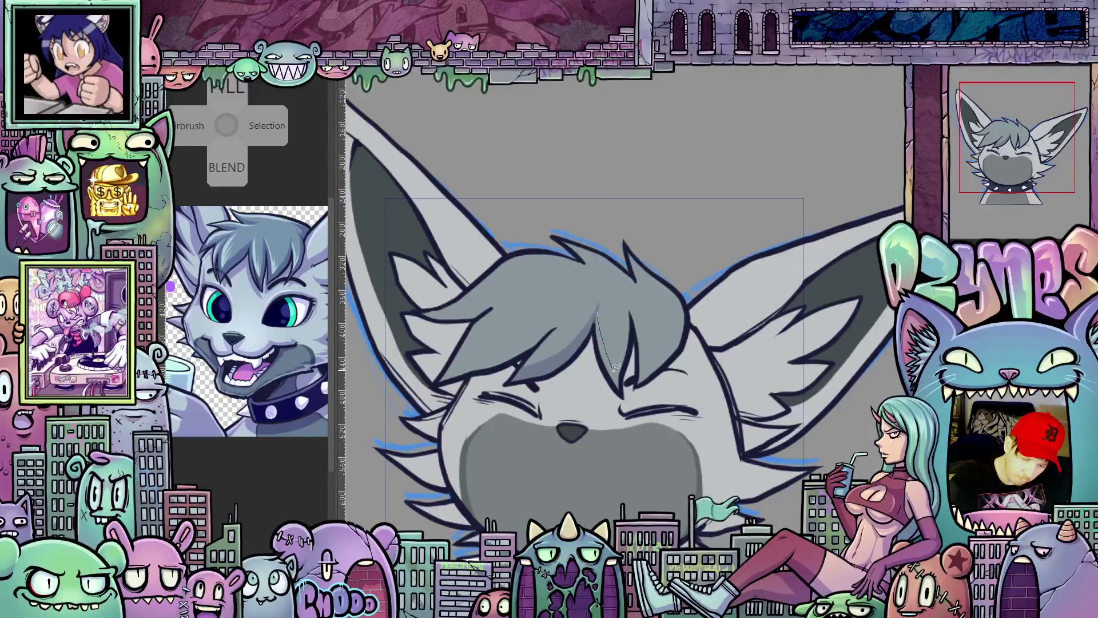
mouse_move(631, 323)
mouse_down()
mouse_move(617, 394)
mouse_move(650, 341)
mouse_up()
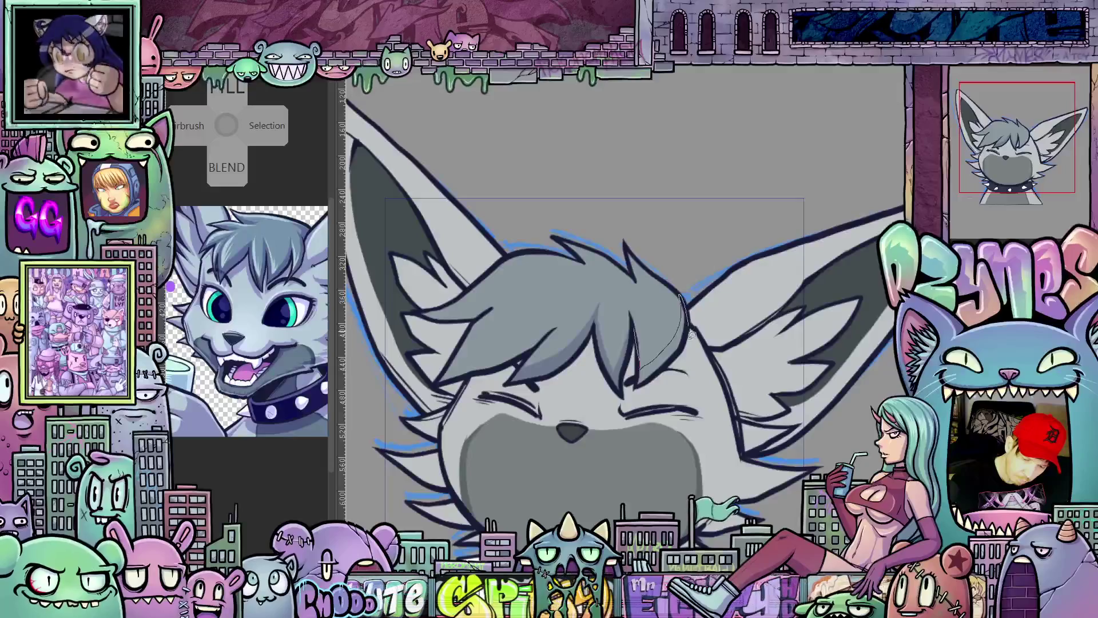
mouse_move(620, 444)
mouse_down()
mouse_move(804, 450)
mouse_move(633, 368)
mouse_up()
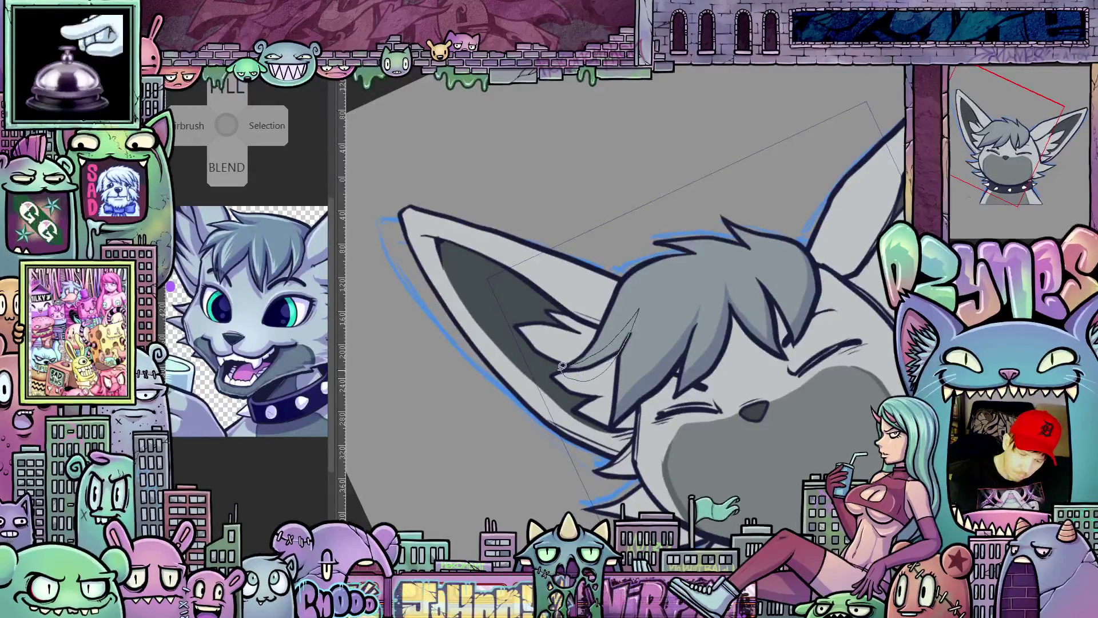
drag(641, 339, 720, 377)
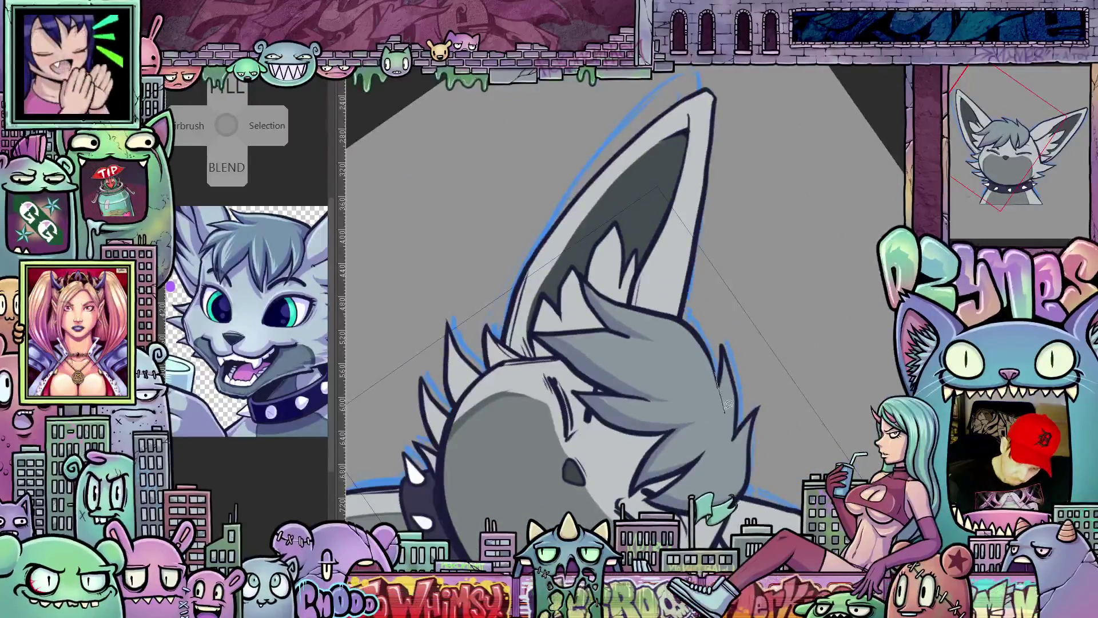
drag(718, 343, 728, 412)
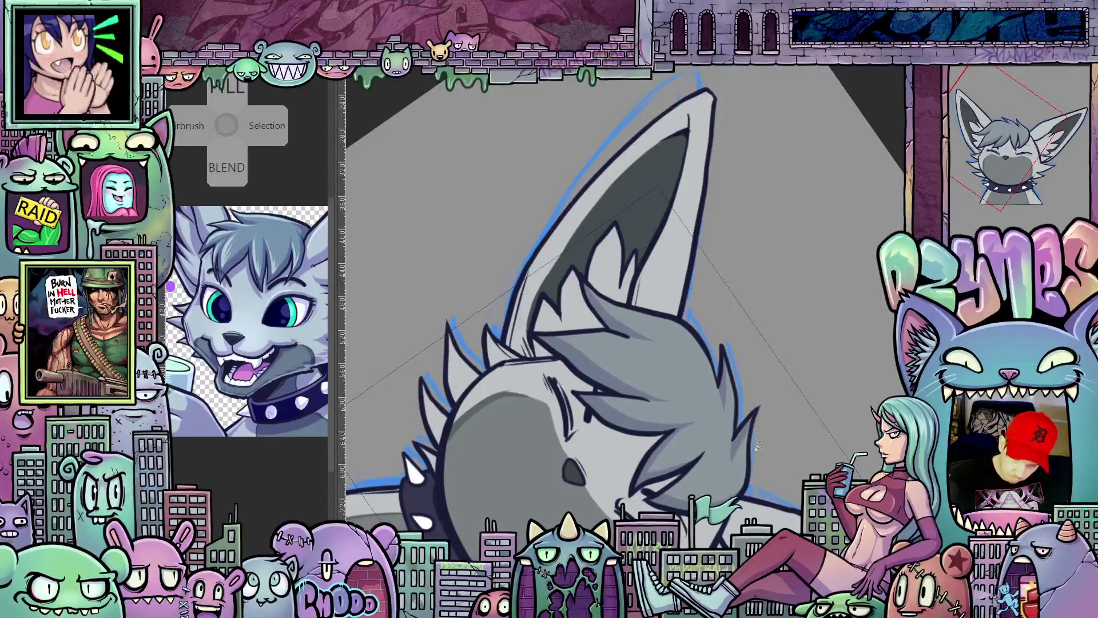
Step: Rotate the canvas back upright and recentre the view on the character
drag(772, 283, 829, 332)
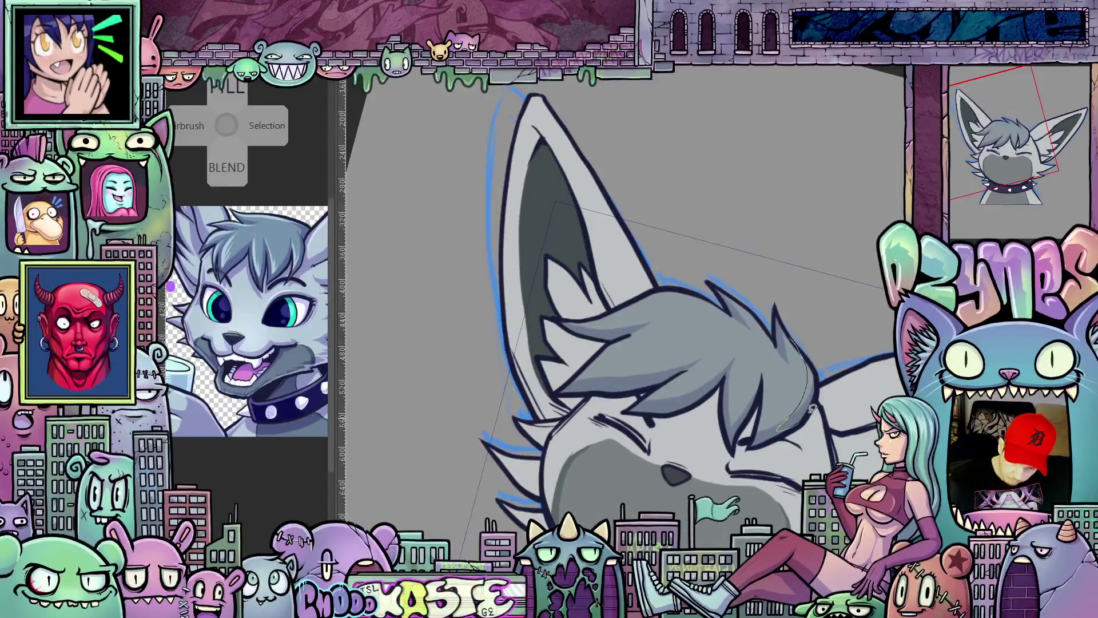
mouse_move(810, 409)
mouse_down()
mouse_move(836, 335)
mouse_move(627, 403)
mouse_up()
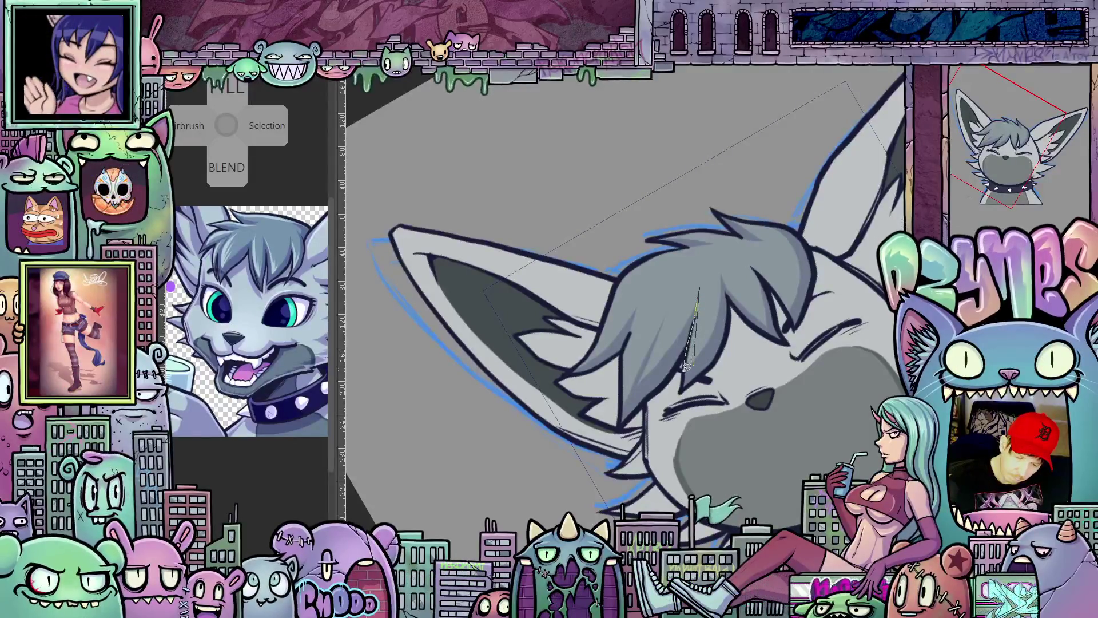
drag(714, 354, 601, 356)
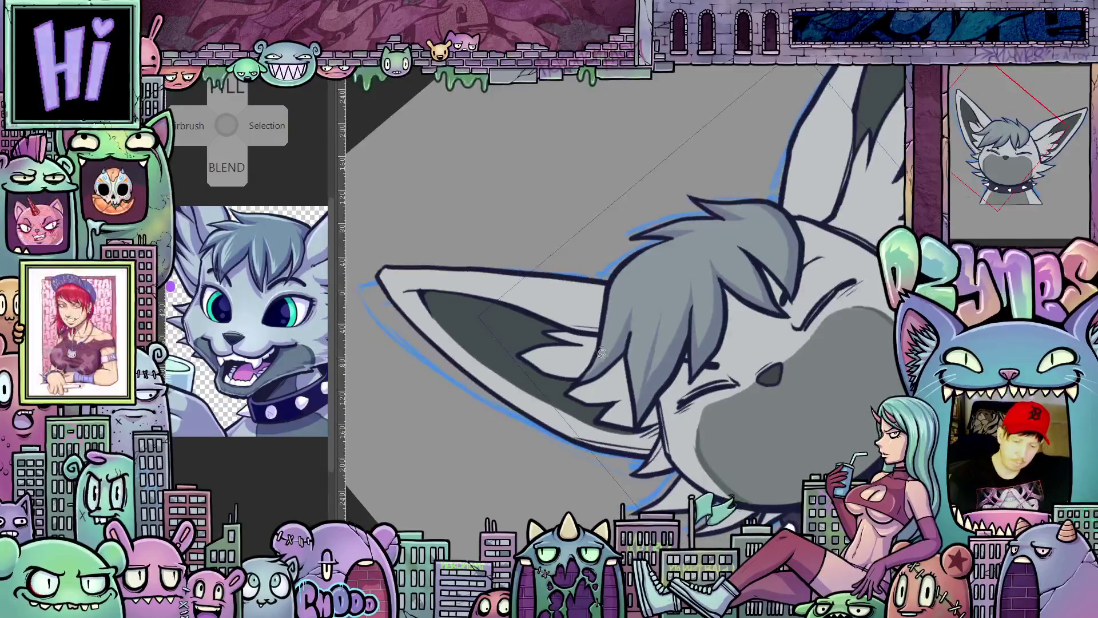
drag(603, 330, 794, 383)
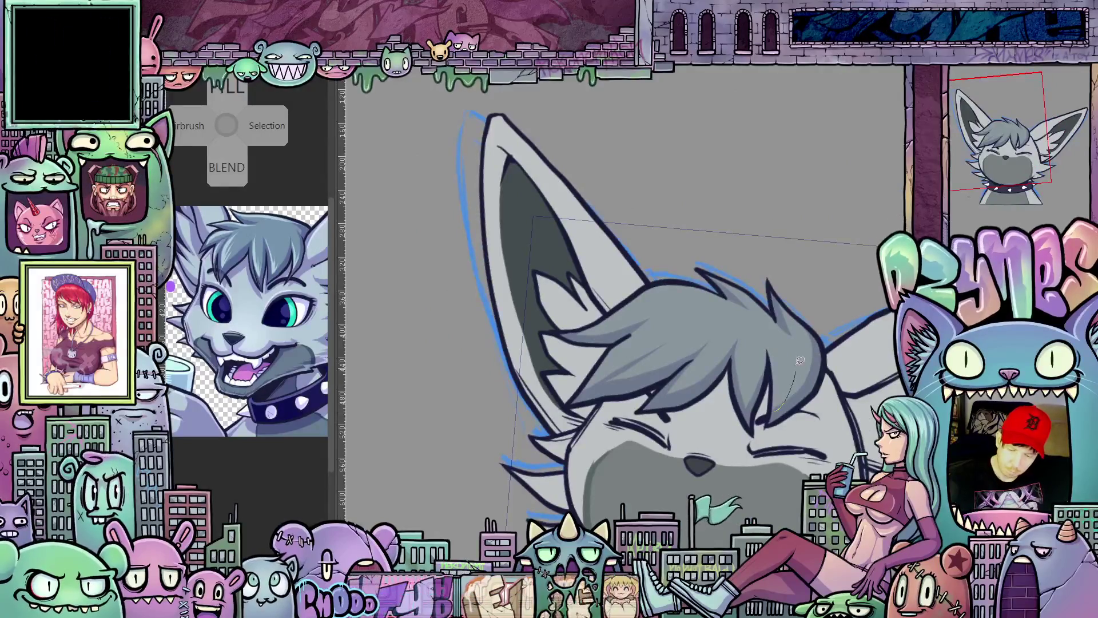
drag(801, 378, 707, 364)
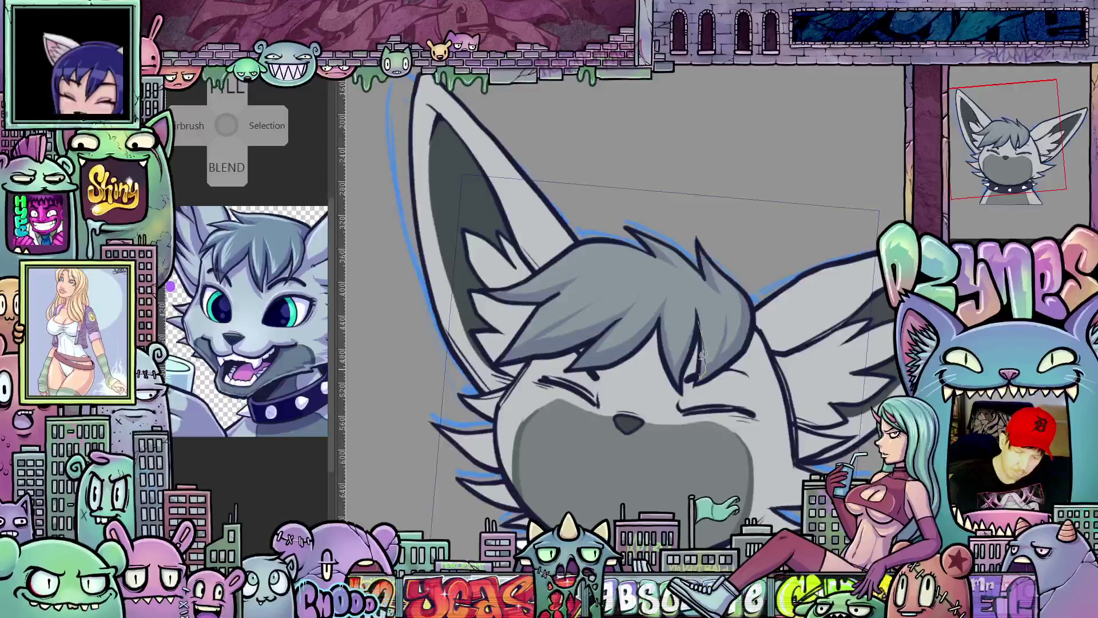
mouse_move(728, 368)
mouse_down()
mouse_move(840, 395)
mouse_move(820, 442)
mouse_move(830, 415)
mouse_up()
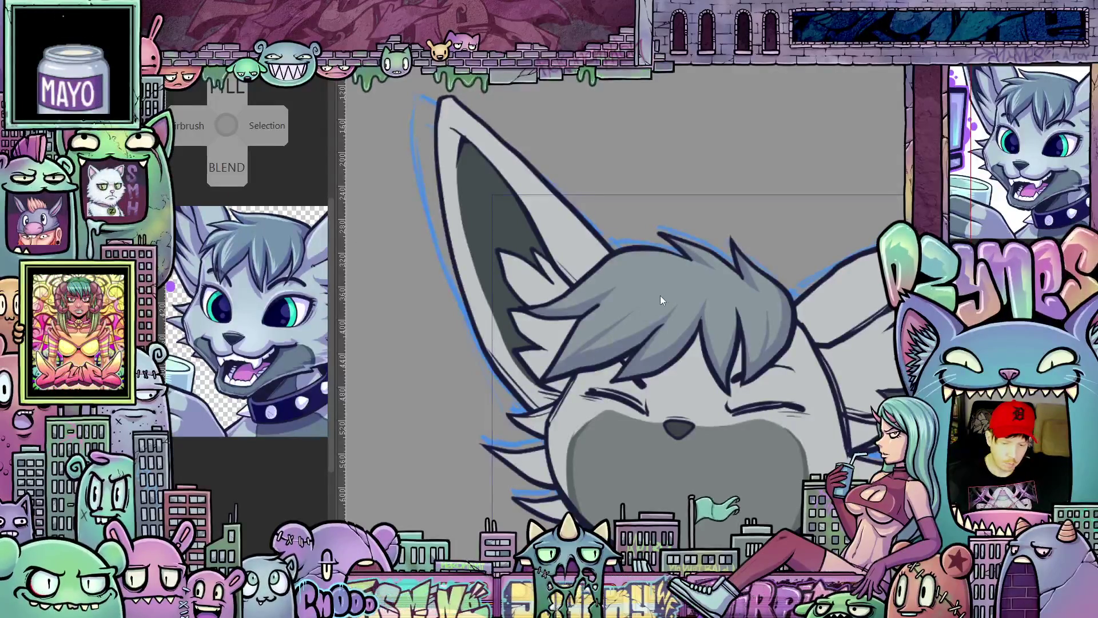
scroll(788, 261, down, 2)
drag(788, 261, 709, 228)
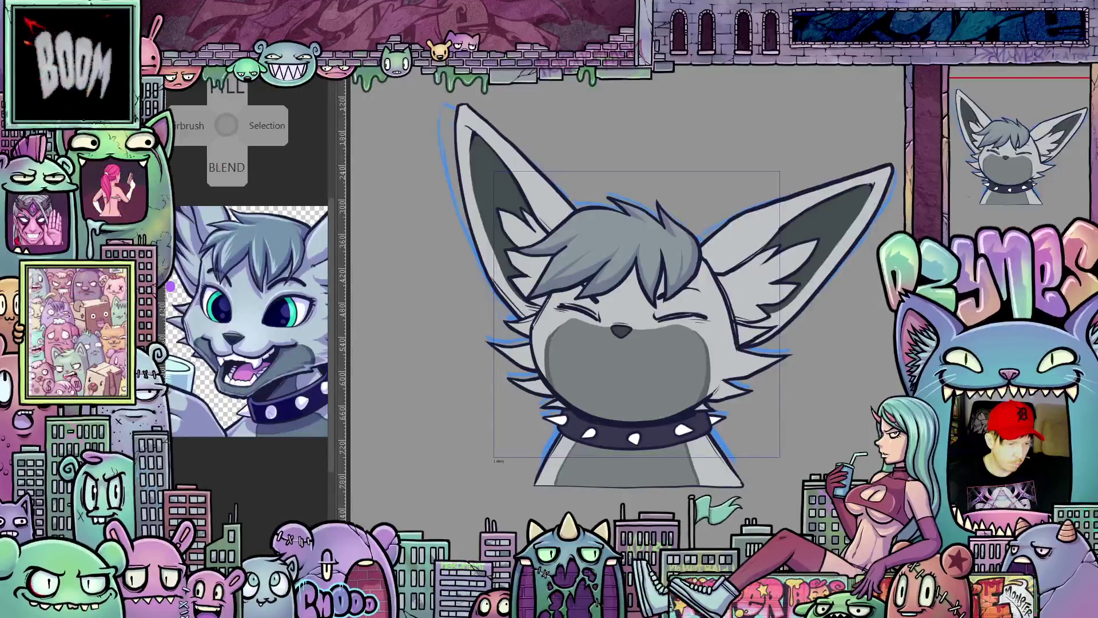
key(alt+BackSpace)
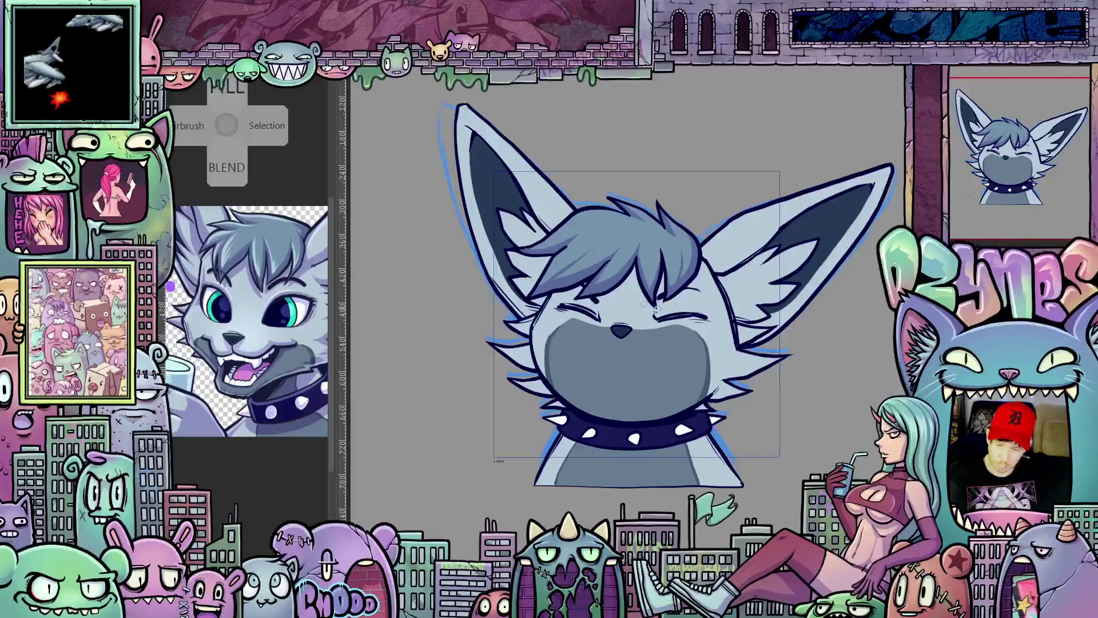
scroll(784, 418, down, 2)
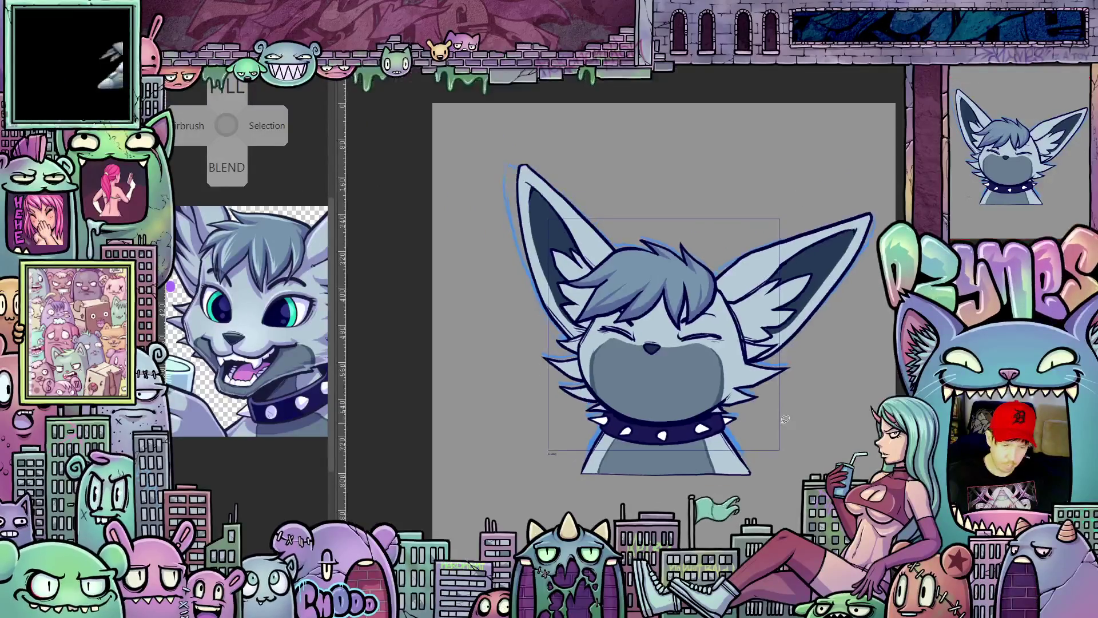
scroll(798, 430, down, 1)
scroll(830, 450, down, 2)
drag(831, 450, 773, 441)
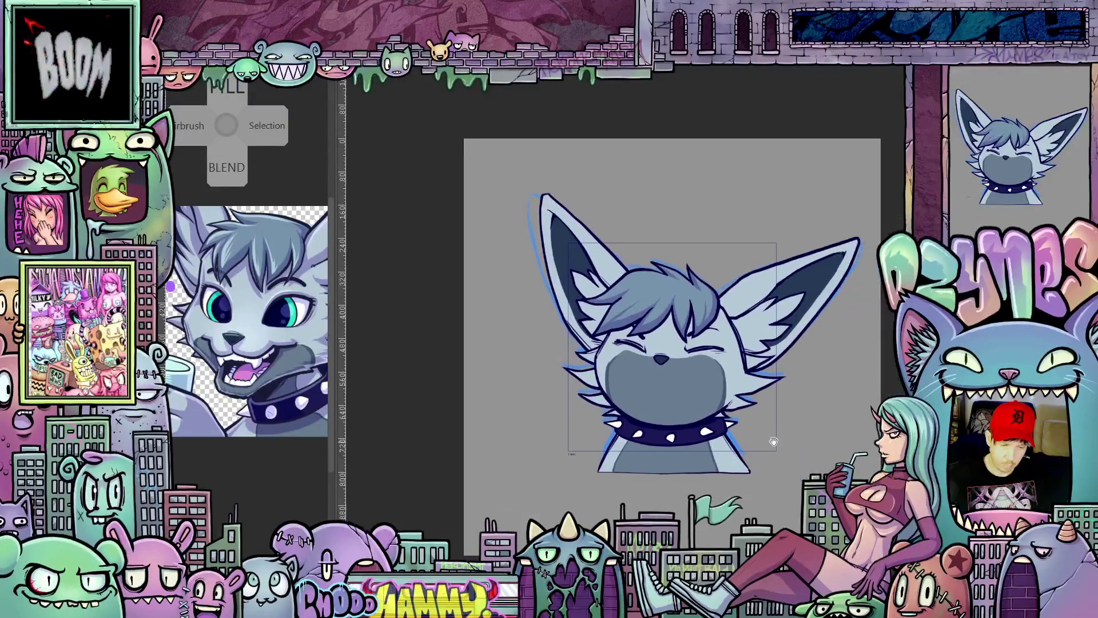
scroll(762, 423, up, 1)
scroll(761, 423, up, 2)
scroll(762, 423, up, 2)
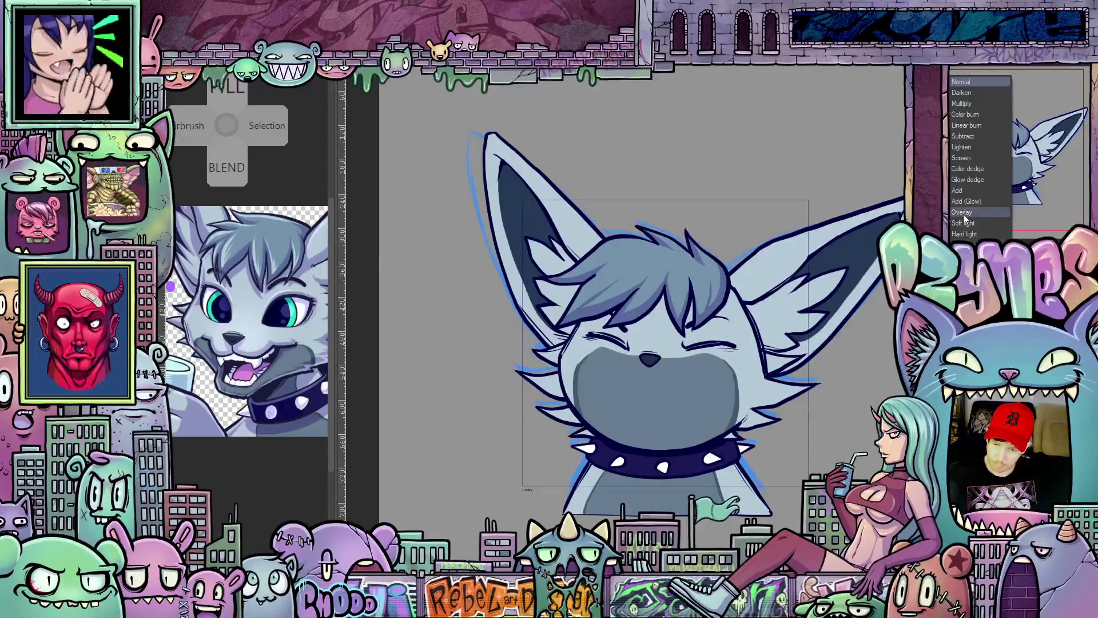
scroll(816, 280, up, 3)
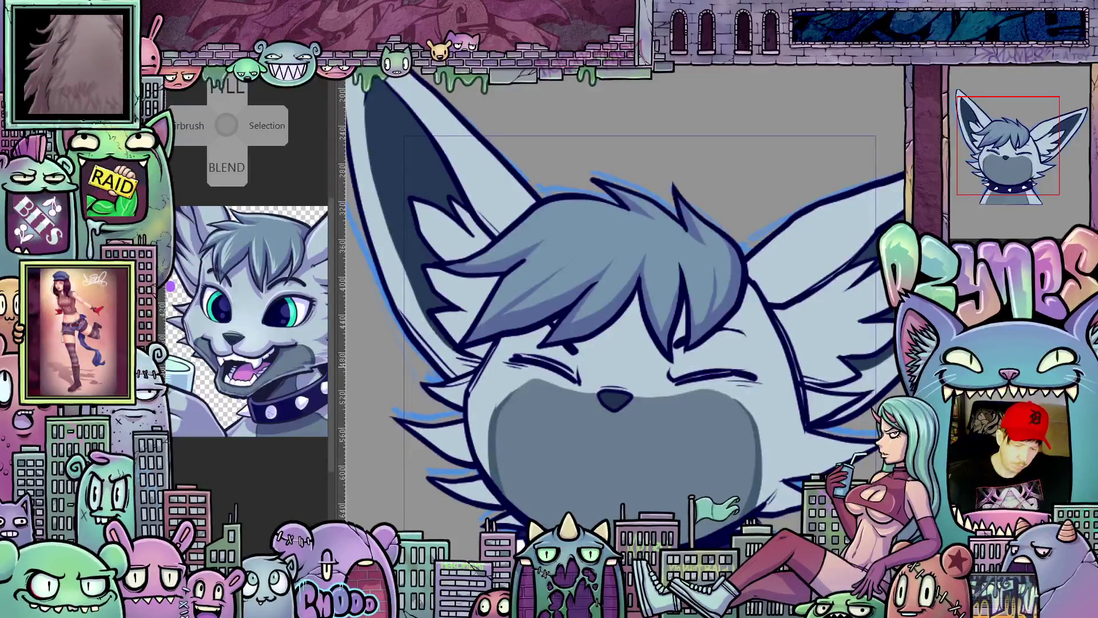
scroll(583, 481, up, 1)
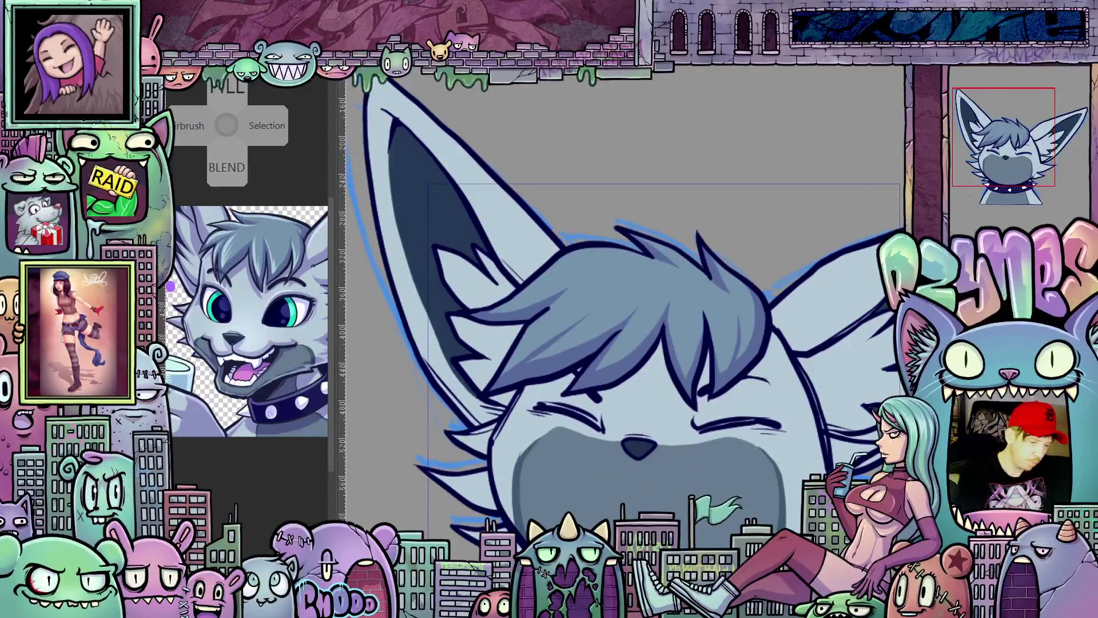
scroll(584, 481, up, 1)
drag(601, 470, 579, 423)
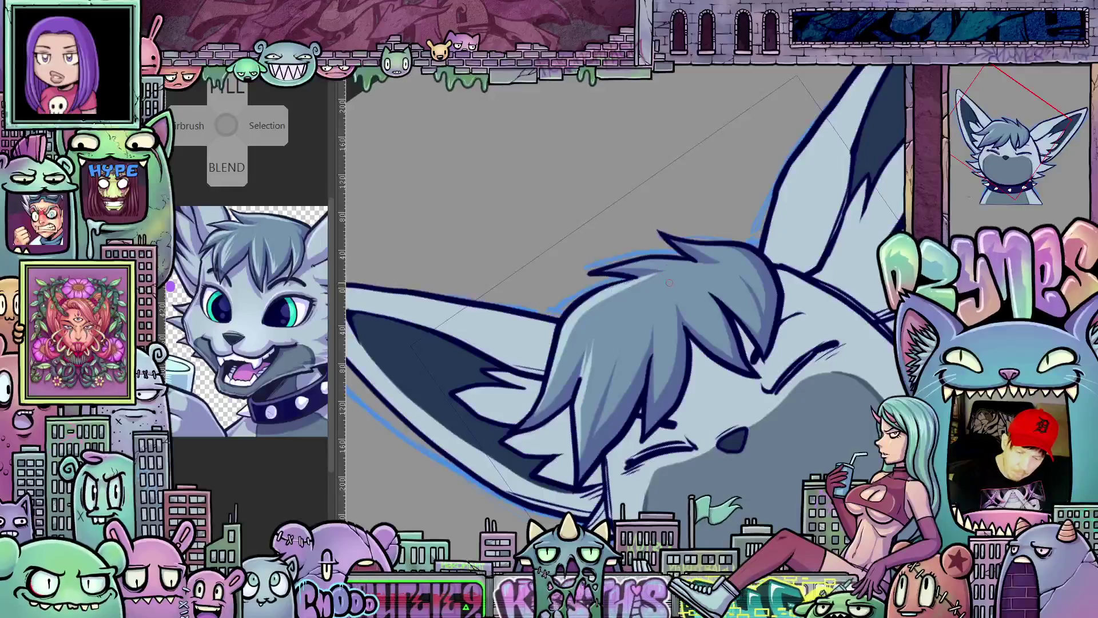
drag(819, 344, 583, 412)
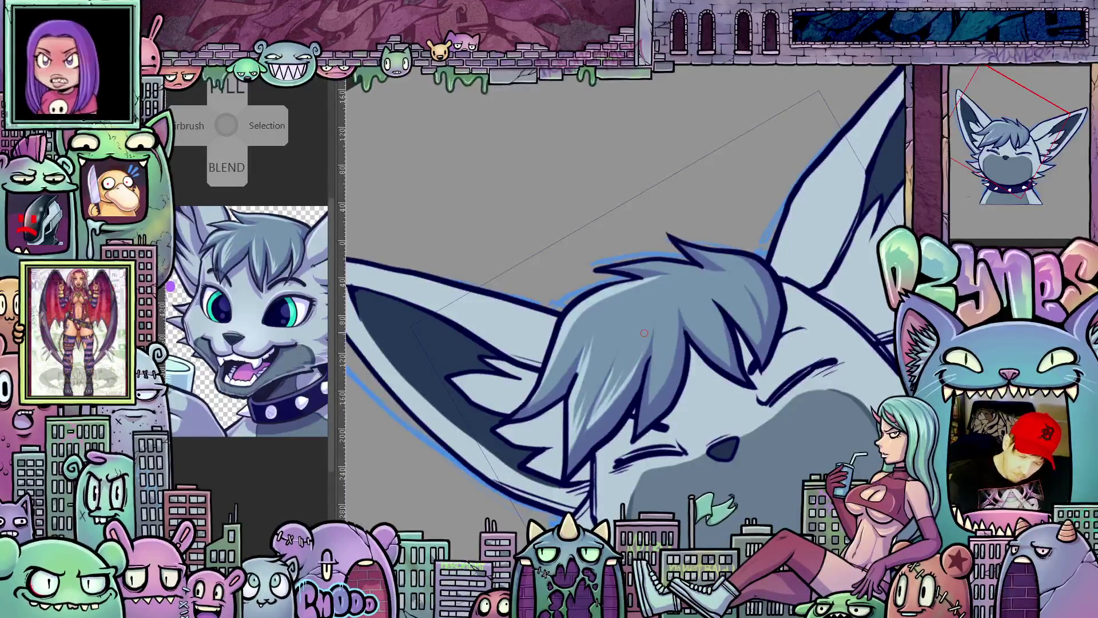
drag(645, 332, 636, 374)
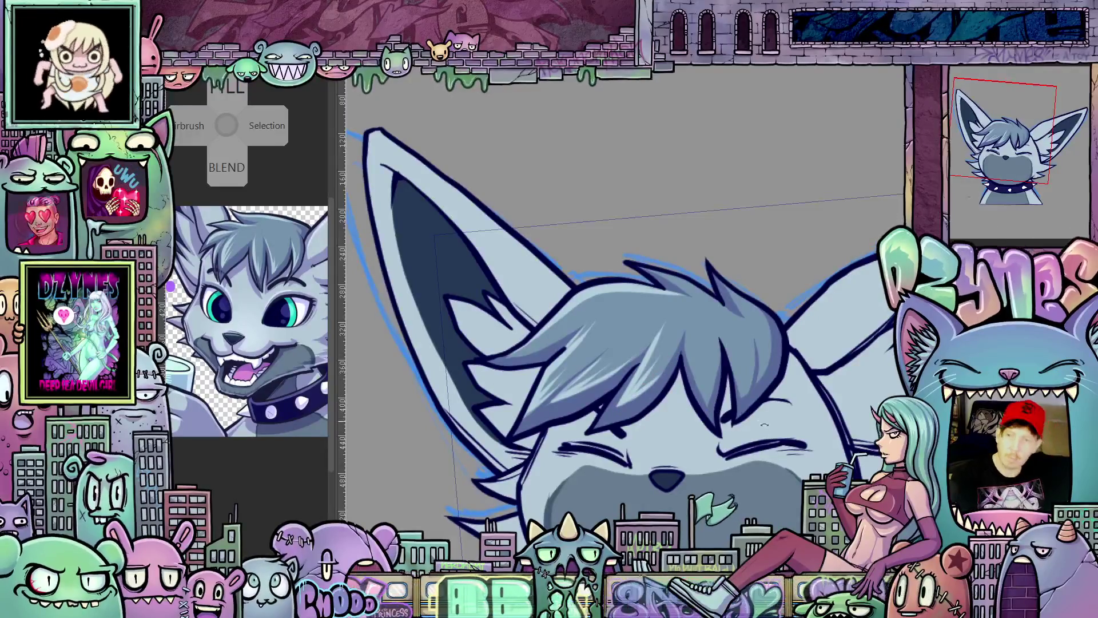
drag(669, 363, 719, 450)
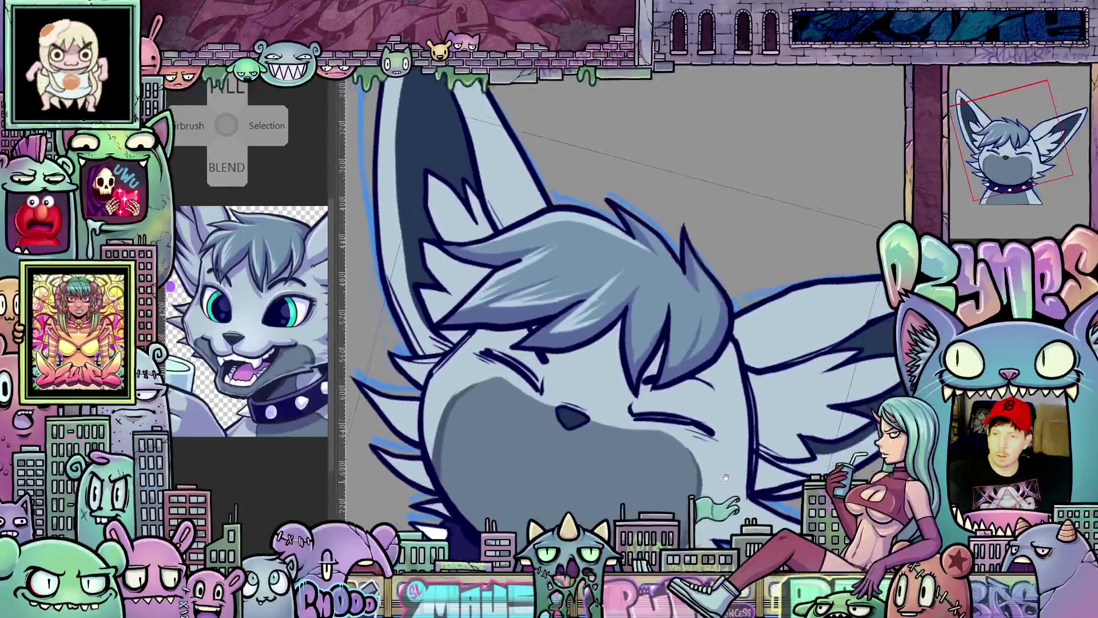
drag(718, 452, 618, 300)
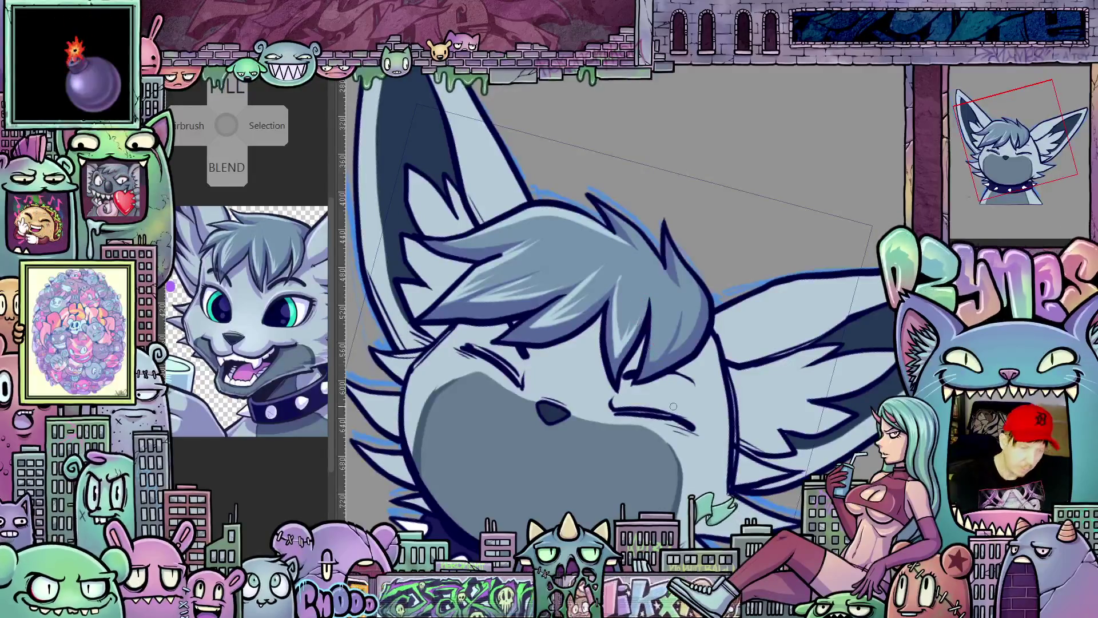
drag(636, 313, 668, 373)
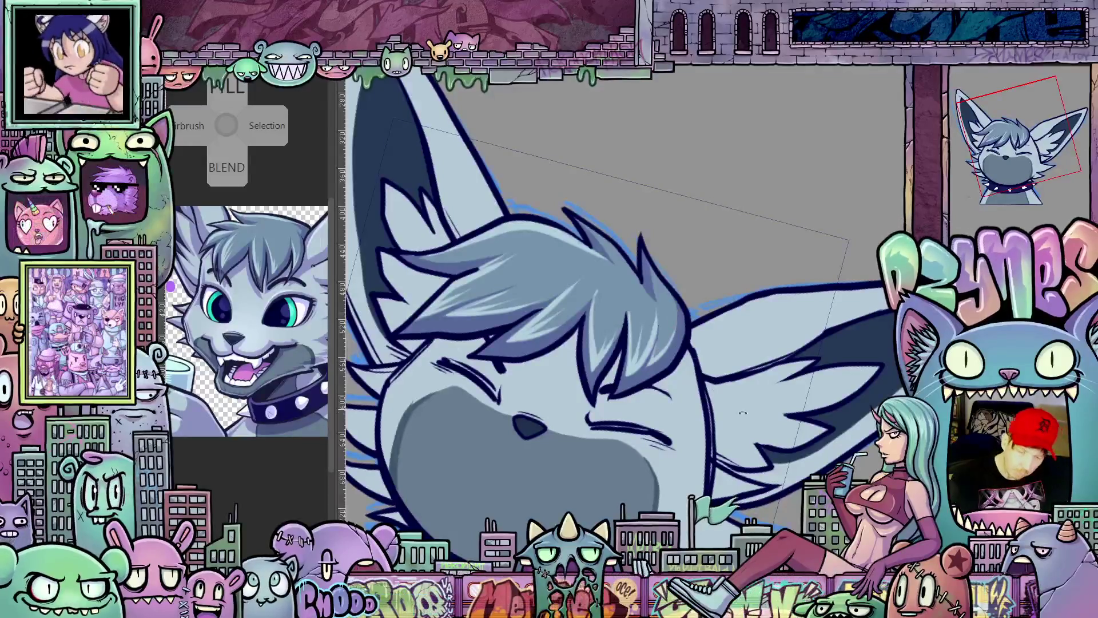
key(h)
drag(768, 321, 744, 408)
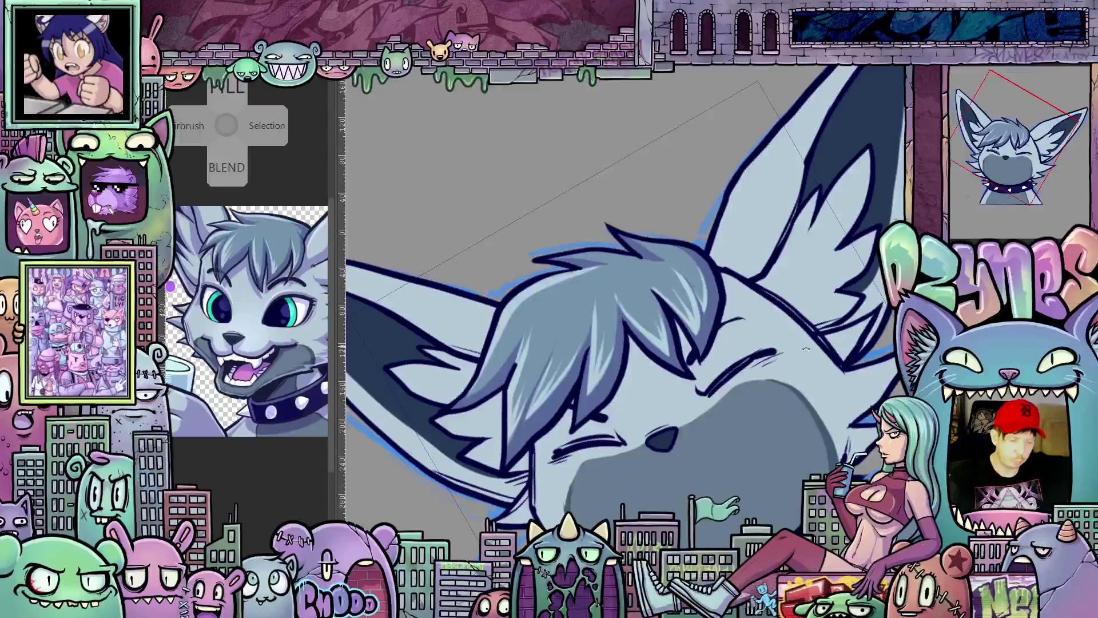
drag(802, 345, 721, 315)
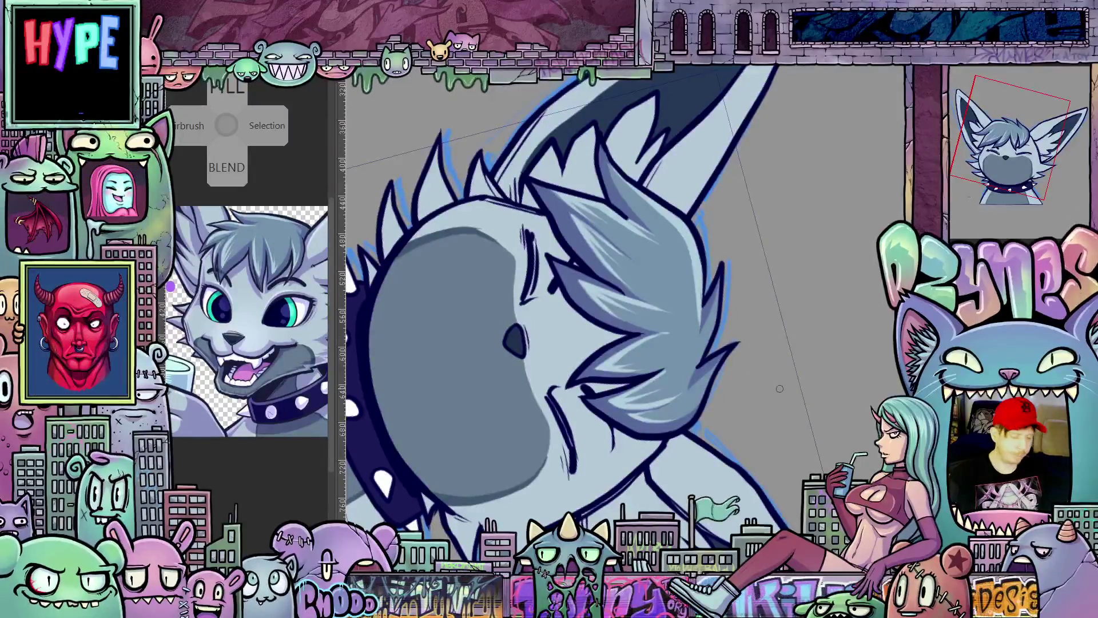
key(minus)
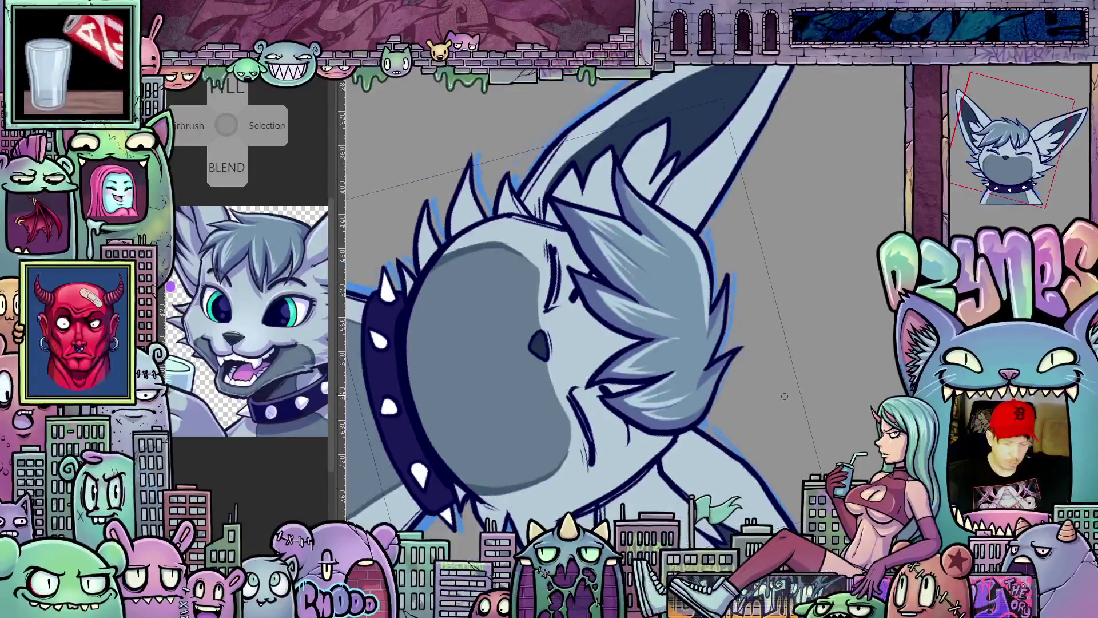
drag(786, 399, 802, 271)
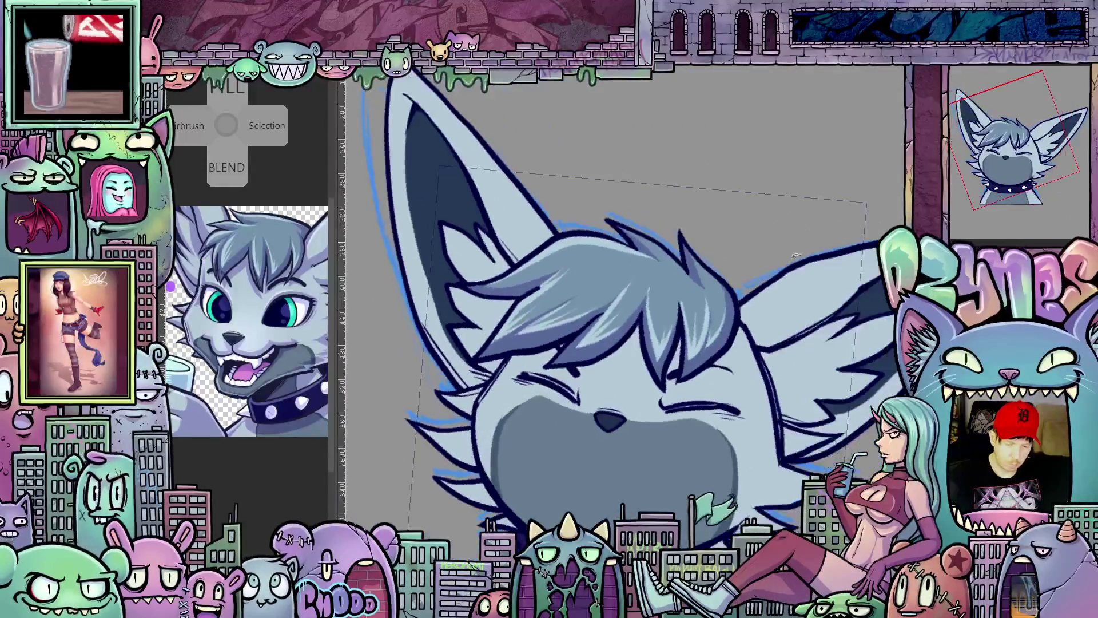
scroll(801, 329, down, 1)
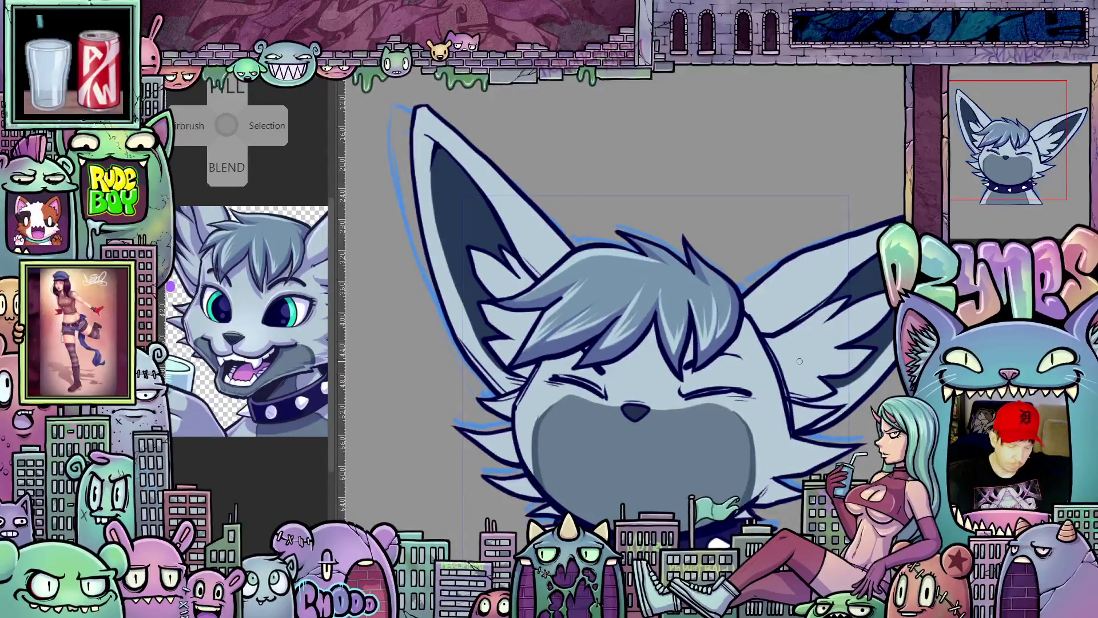
scroll(799, 374, up, 1)
scroll(801, 370, down, 1)
scroll(805, 367, up, 1)
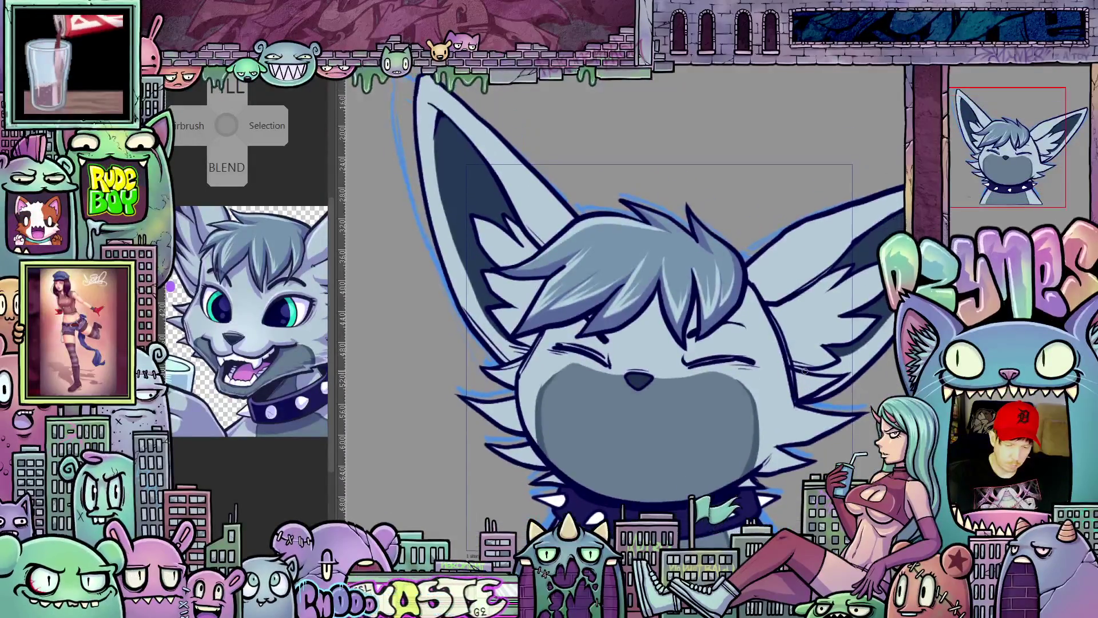
scroll(802, 370, up, 1)
scroll(799, 371, down, 1)
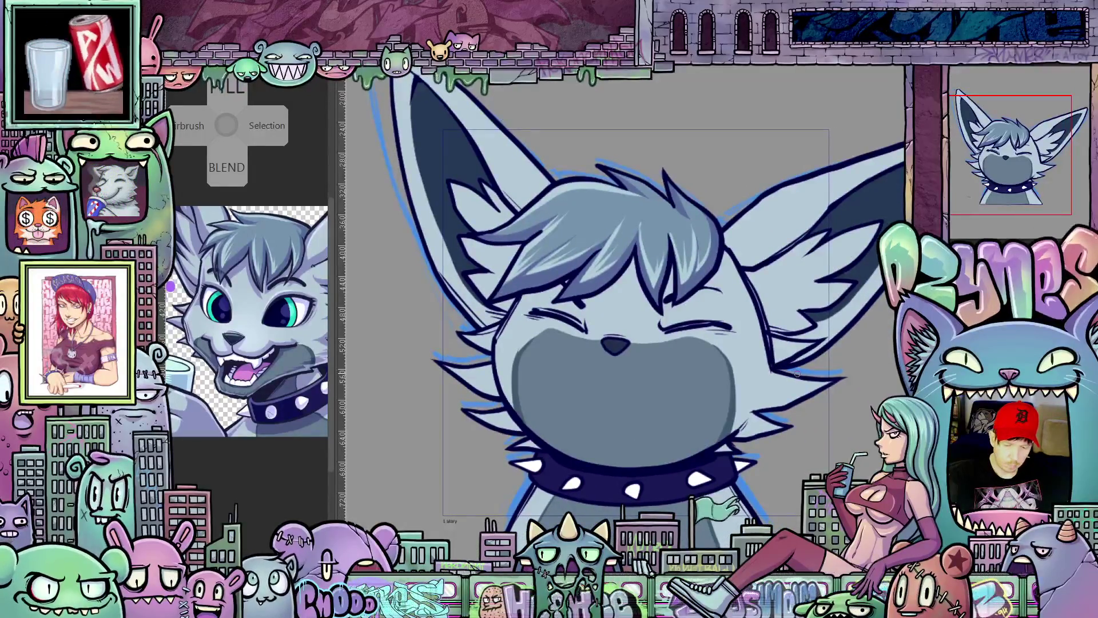
scroll(797, 374, down, 1)
scroll(772, 403, down, 1)
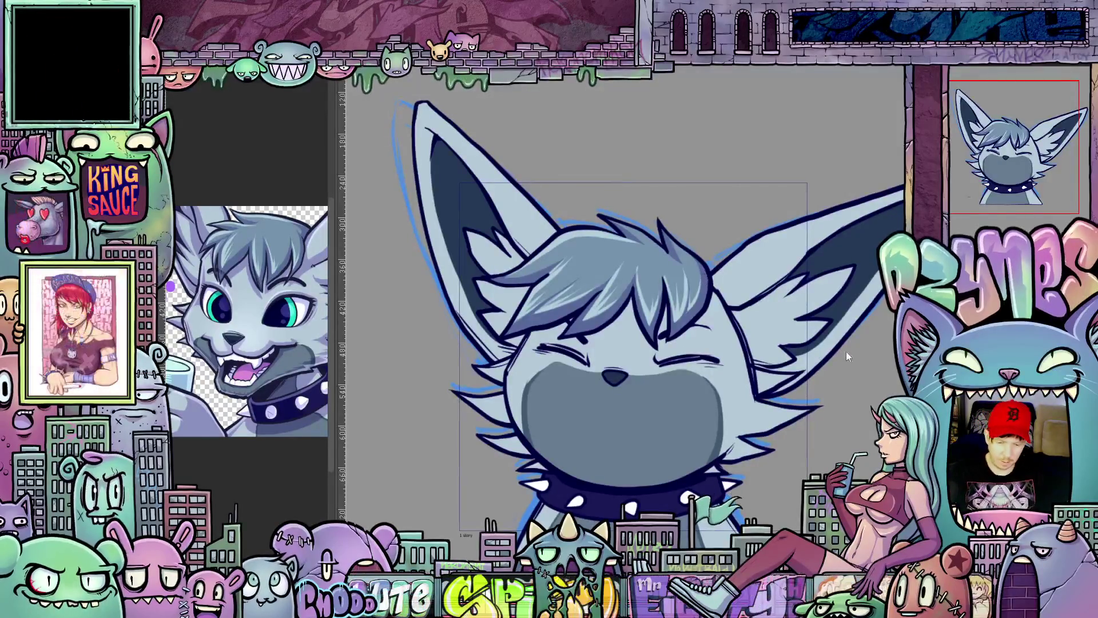
scroll(858, 394, down, 3)
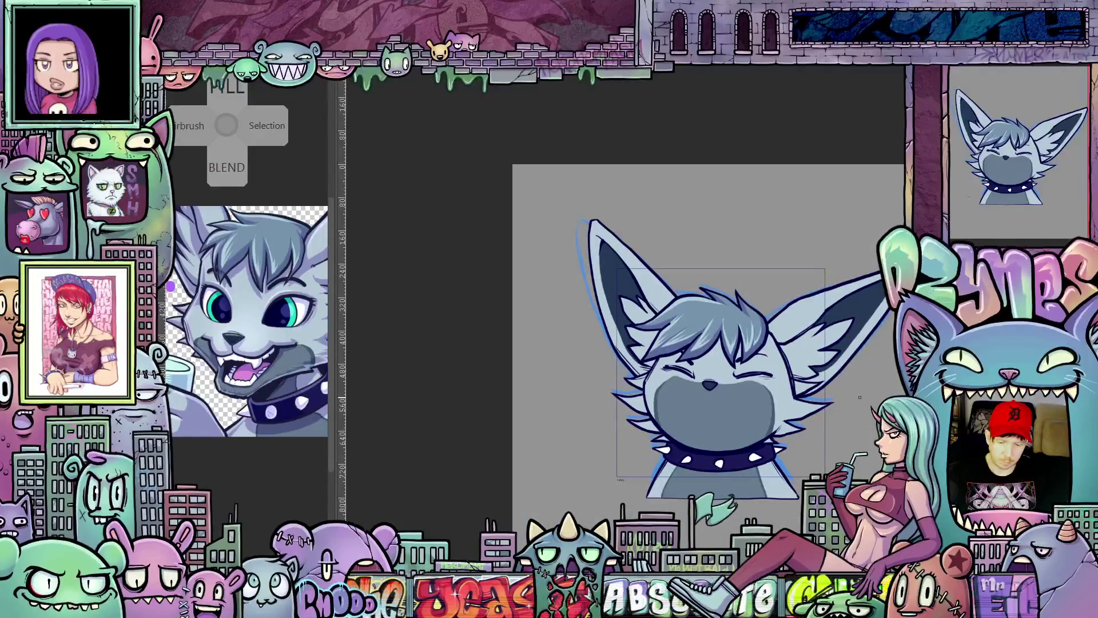
scroll(862, 397, up, 2)
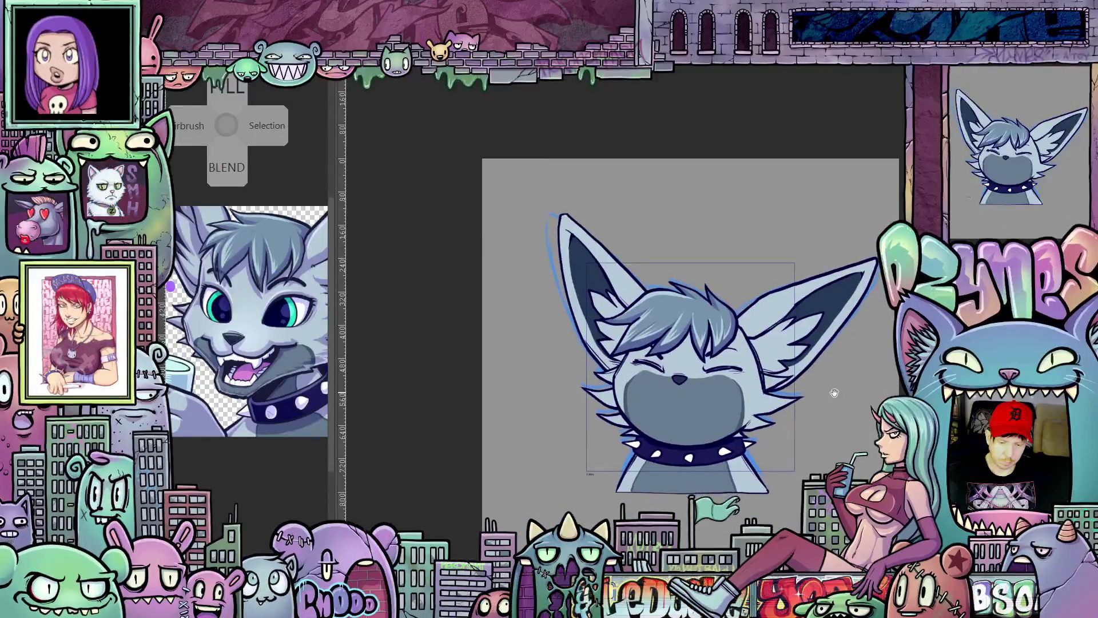
scroll(832, 387, up, 1)
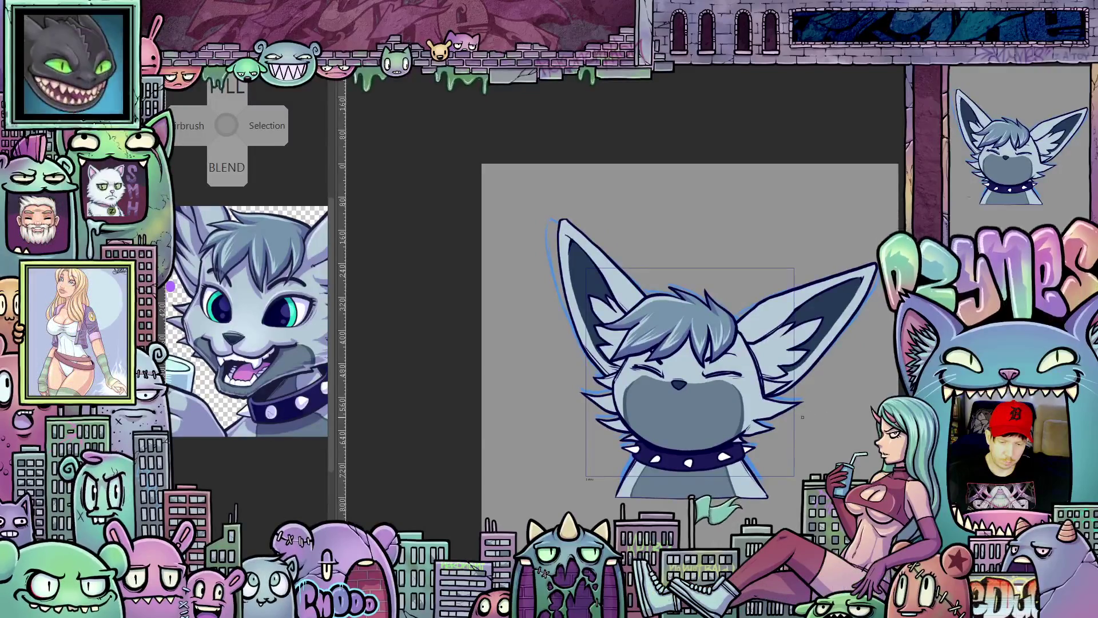
scroll(713, 348, up, 2)
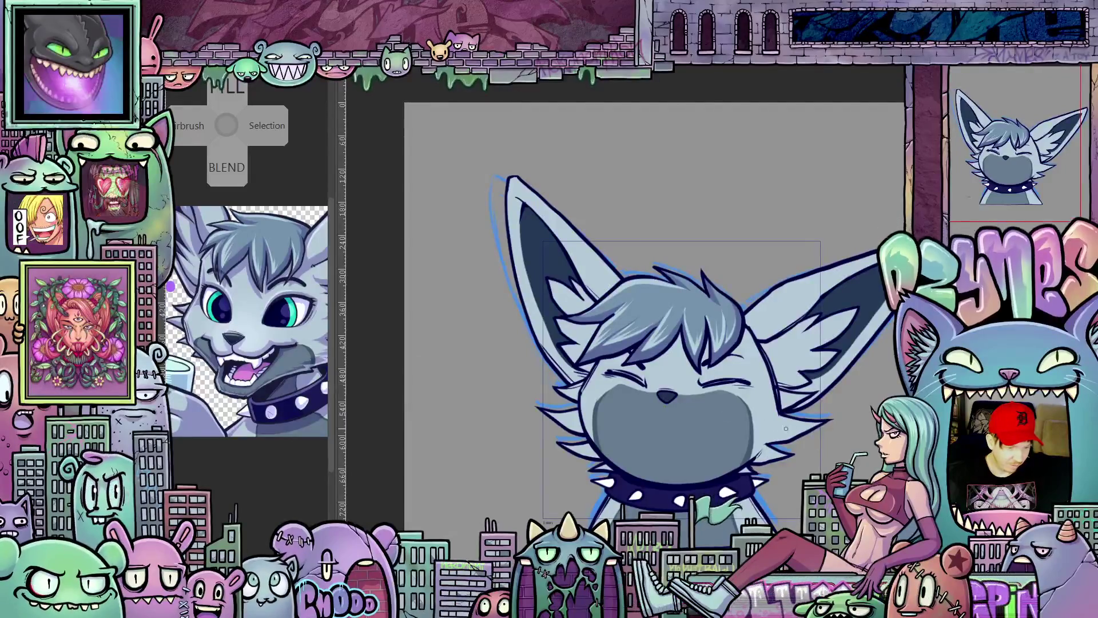
scroll(809, 456, down, 2)
mouse_move(849, 425)
mouse_down()
mouse_move(809, 455)
mouse_move(792, 412)
mouse_up()
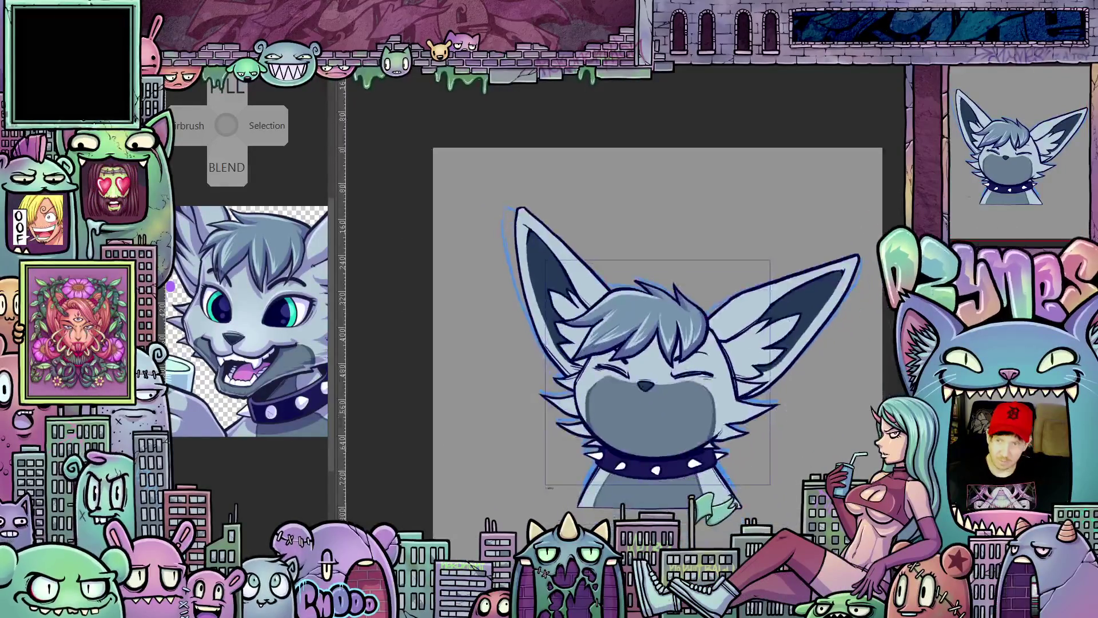
scroll(683, 437, up, 2)
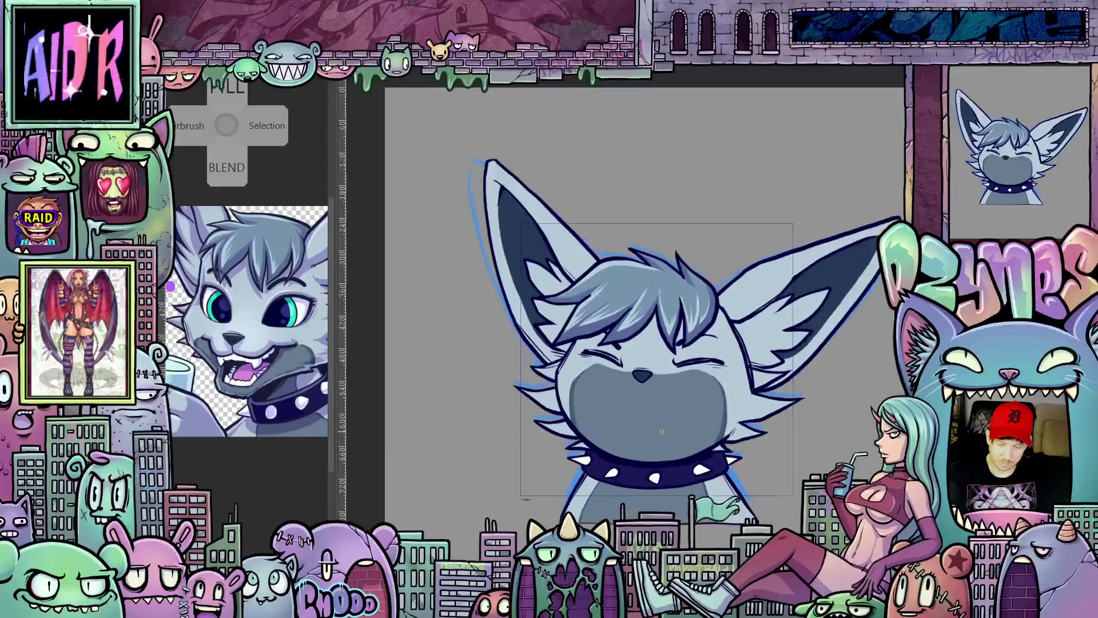
scroll(683, 437, up, 1)
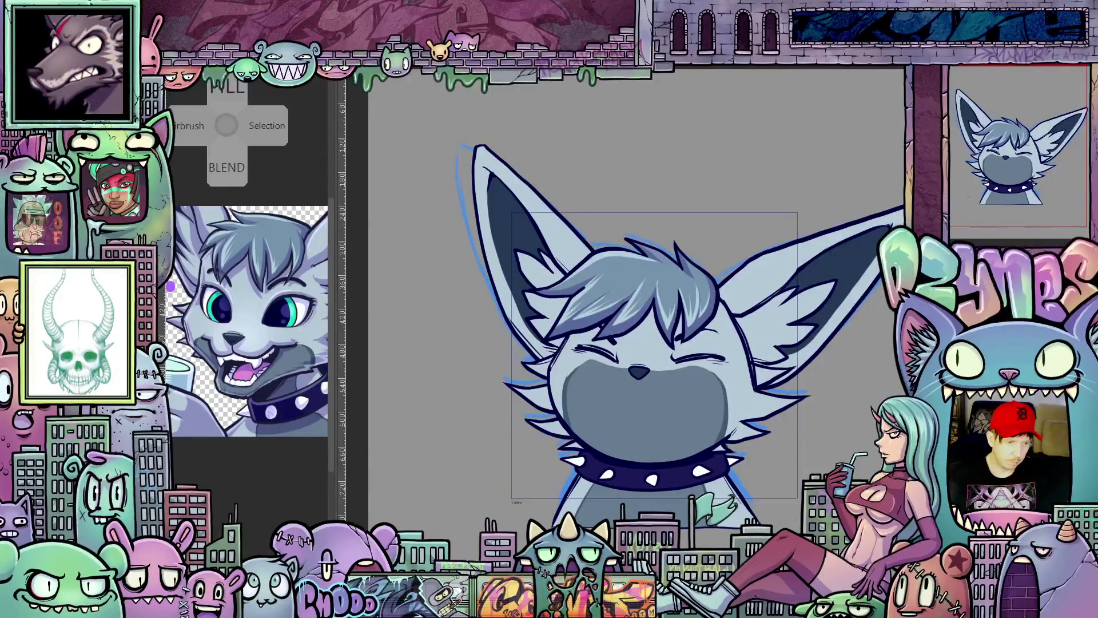
key(alt+e)
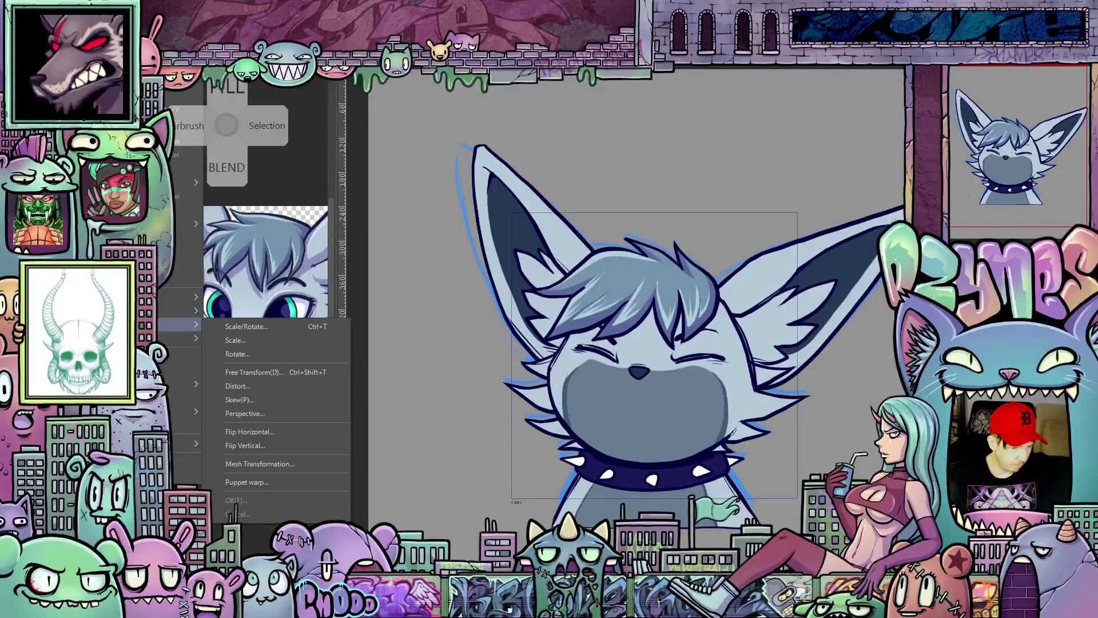
Step: Start a puppet warp on the bangs and pin the top, spike tips and left tip
click(265, 482)
scroll(718, 313, up, 1)
scroll(686, 275, up, 1)
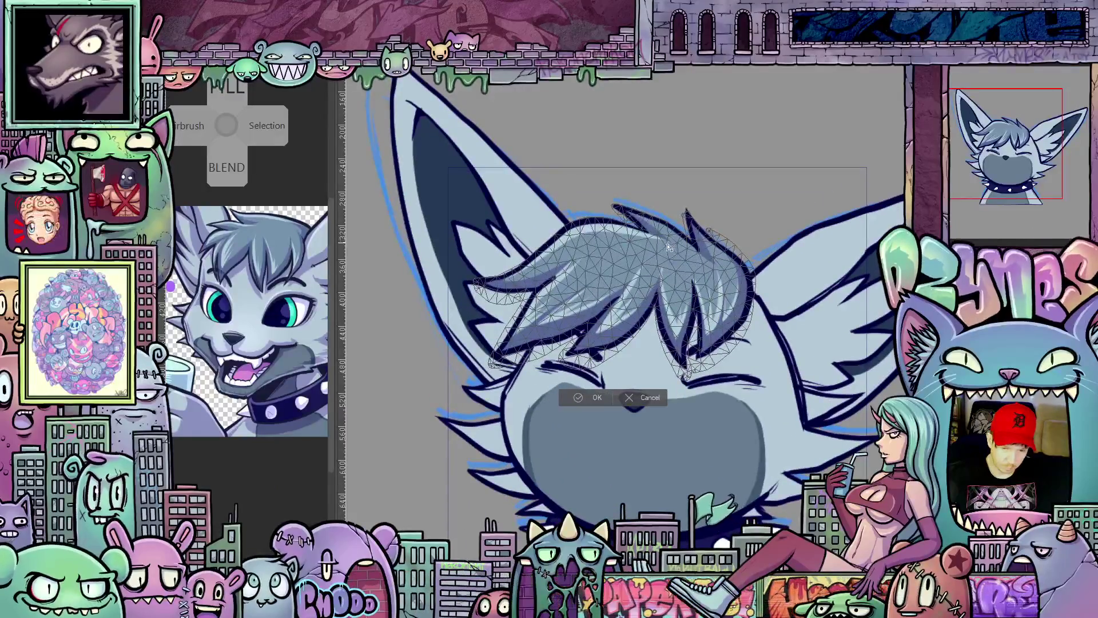
click(681, 243)
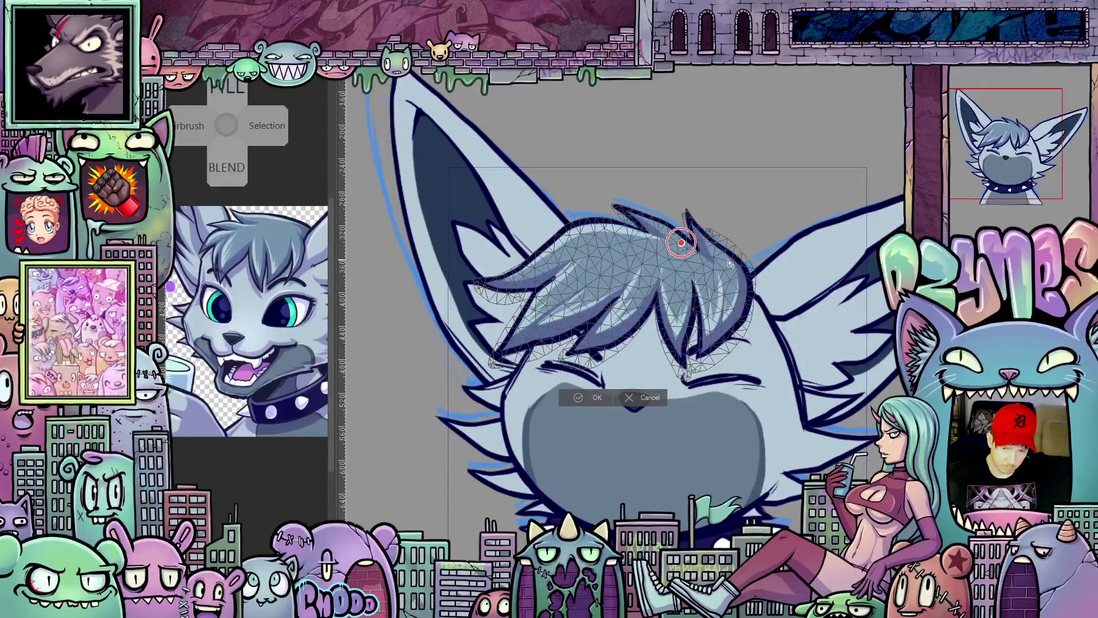
click(691, 221)
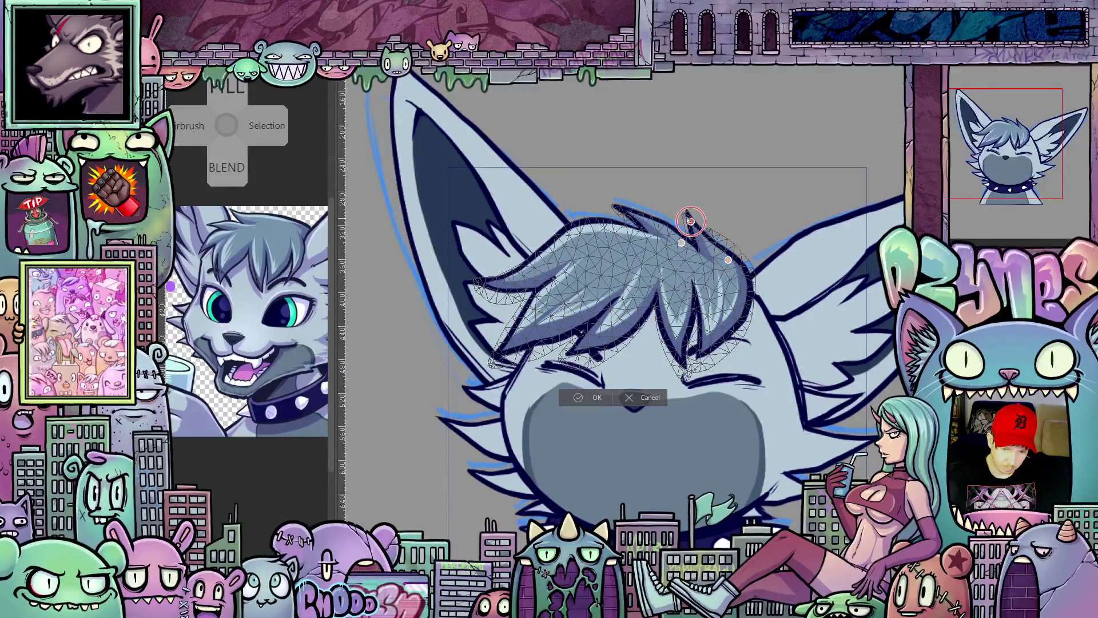
click(627, 210)
click(594, 229)
click(485, 283)
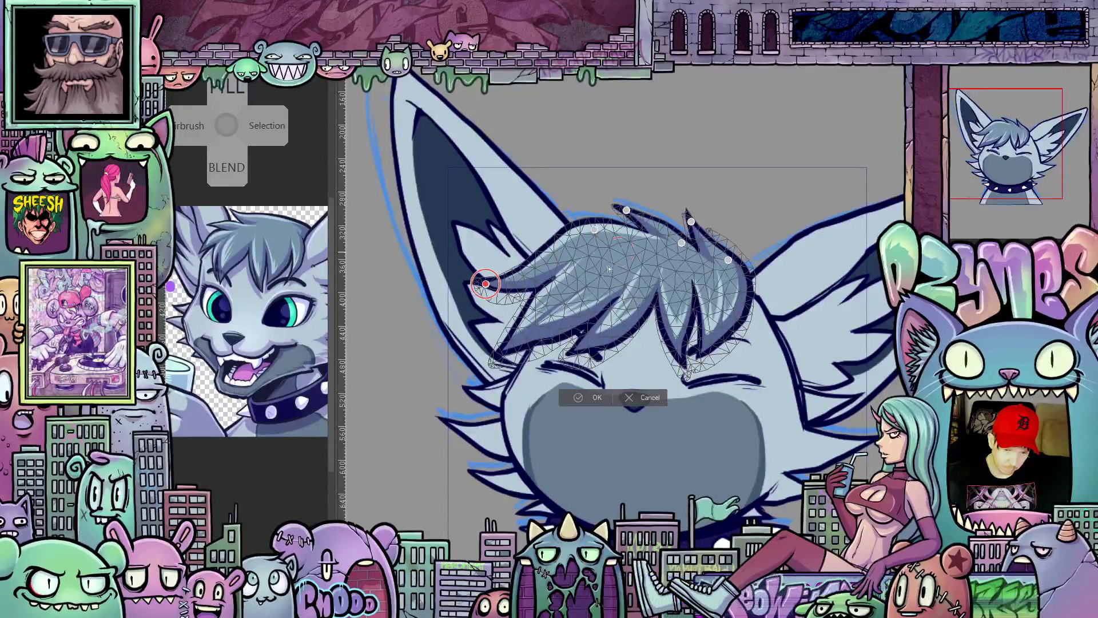
Step: Pin the lower, middle and right strands, then cancel the warp unchanged
click(620, 251)
click(652, 268)
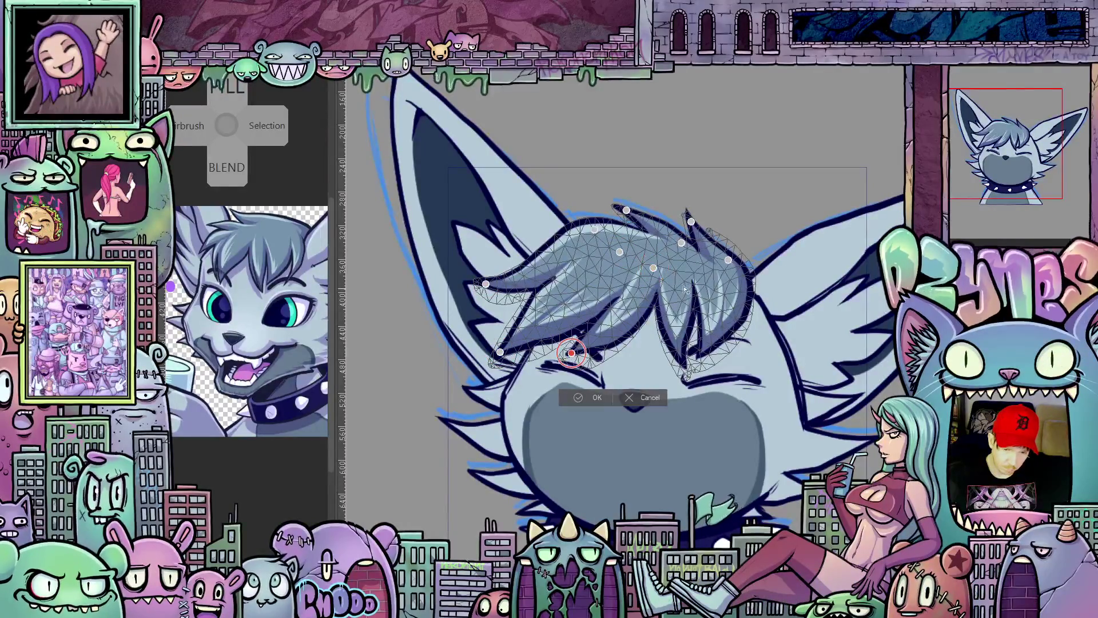
click(677, 269)
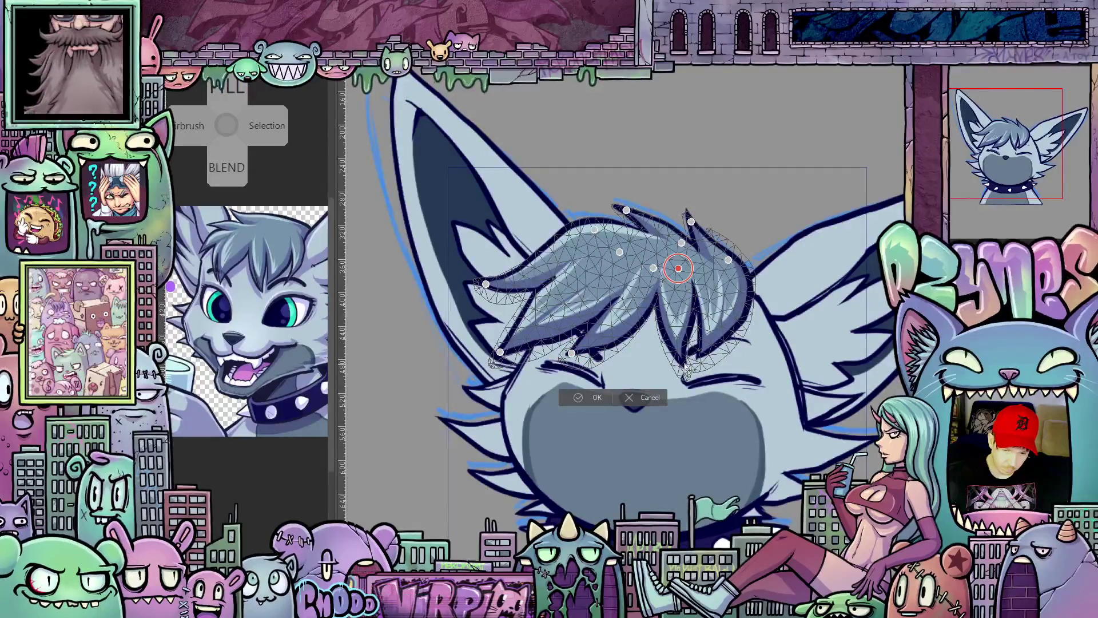
click(723, 279)
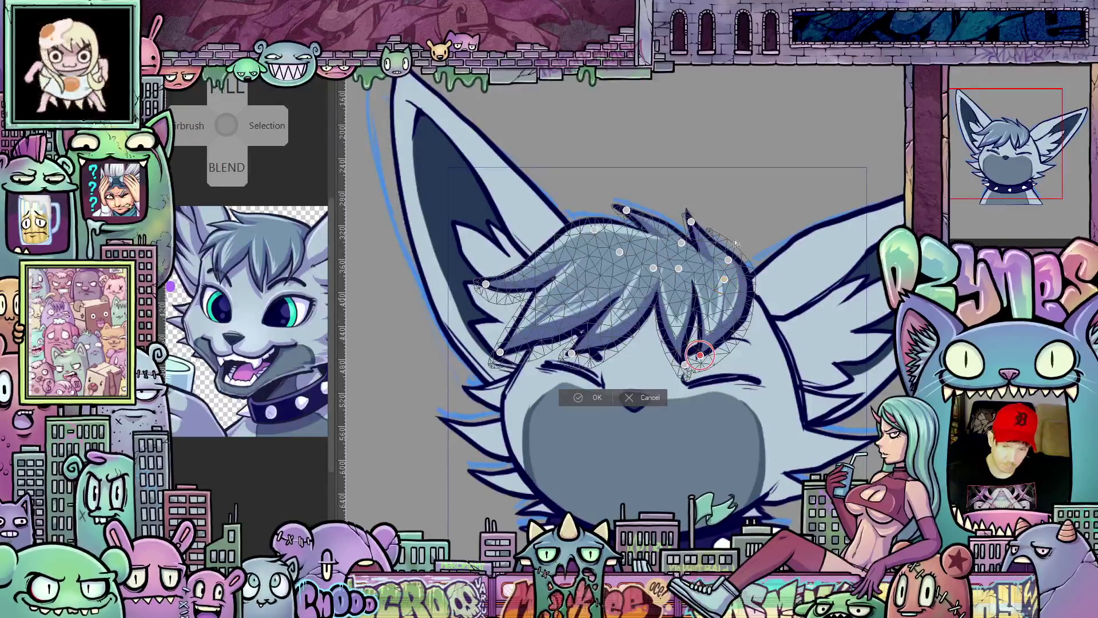
click(699, 355)
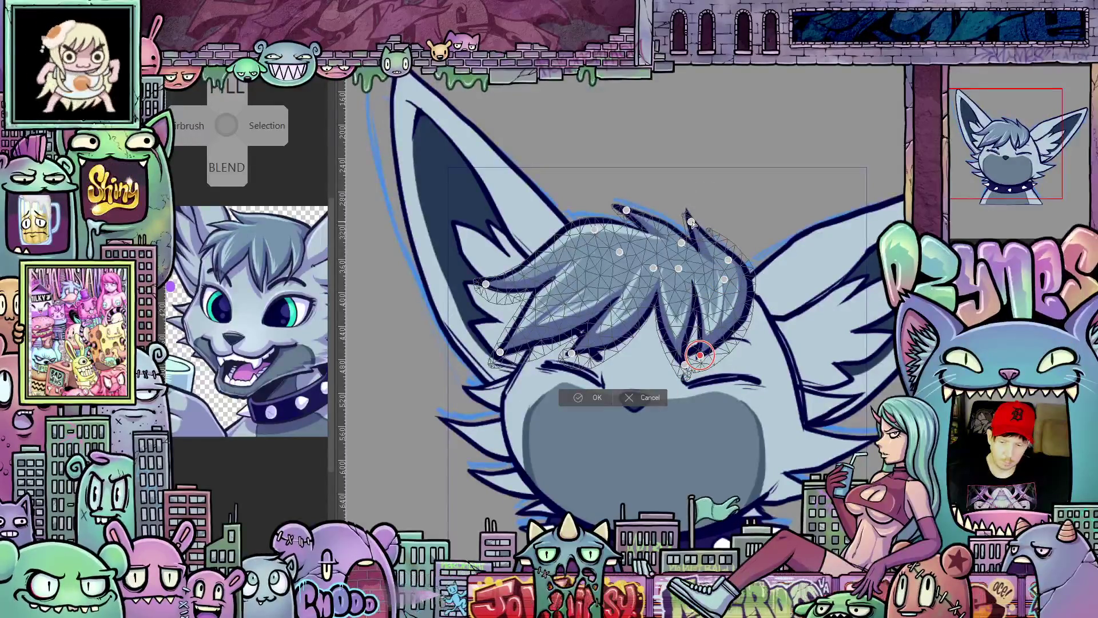
click(692, 221)
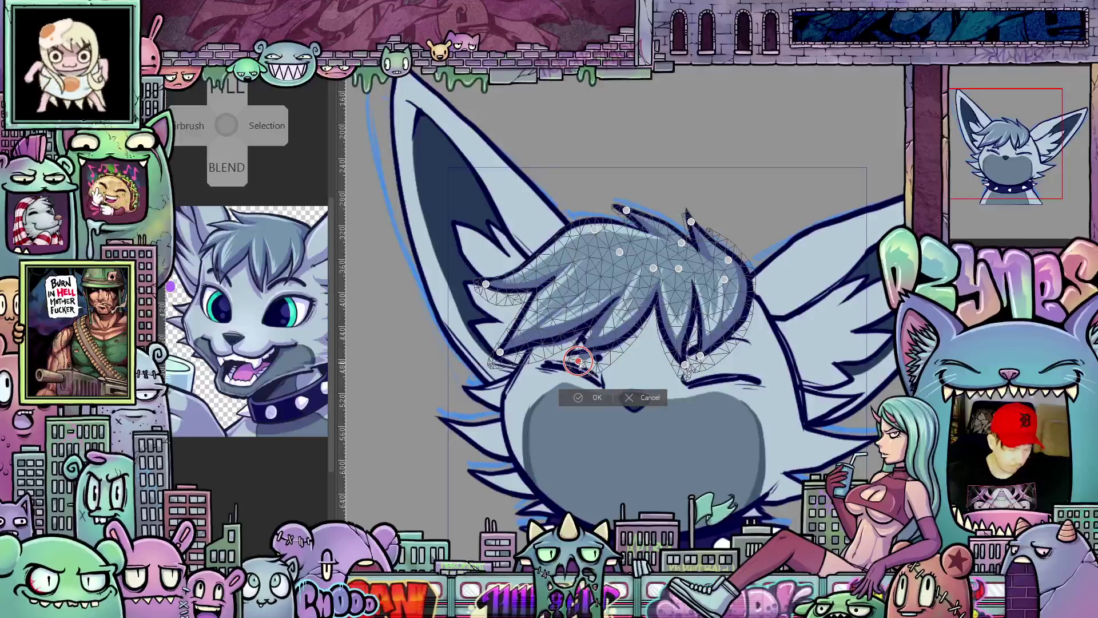
click(645, 396)
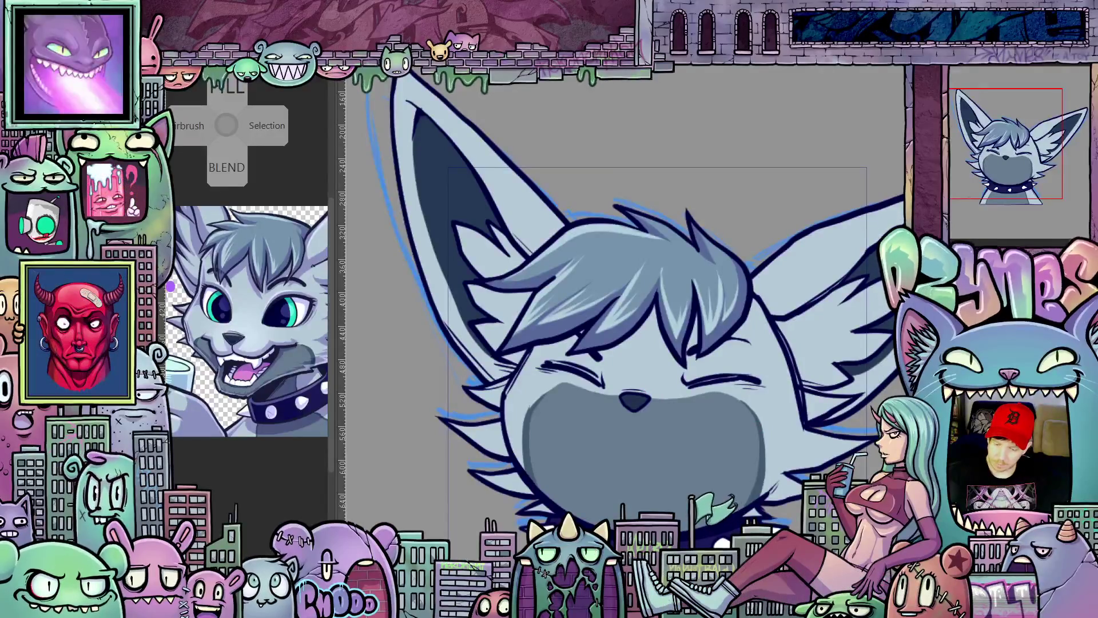
Step: Dismiss the stray layer menu and start a fresh puppet warp on the hair layer
right_click(962, 170)
click(1010, 177)
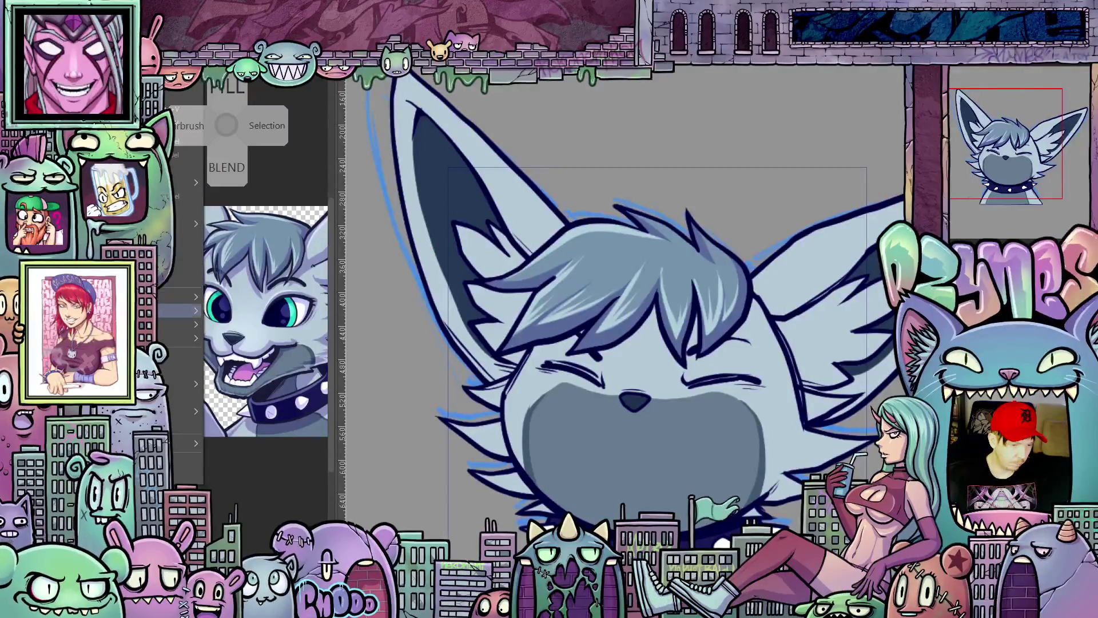
click(266, 482)
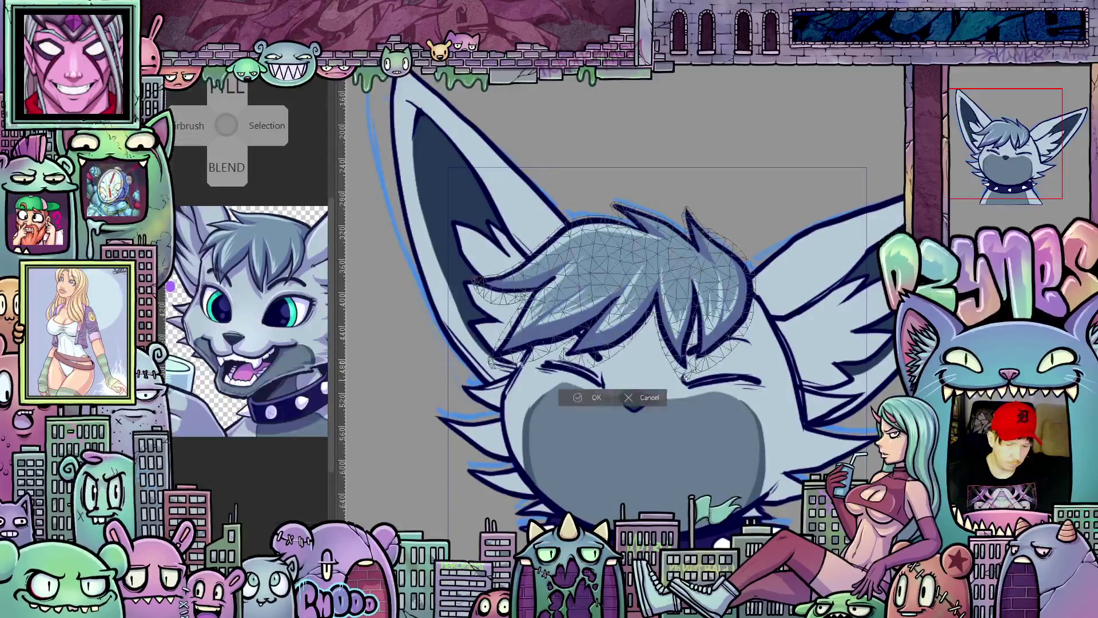
Step: Pin the bangs, bend the left tip down and shift the lower strands, then commit the warp
click(695, 250)
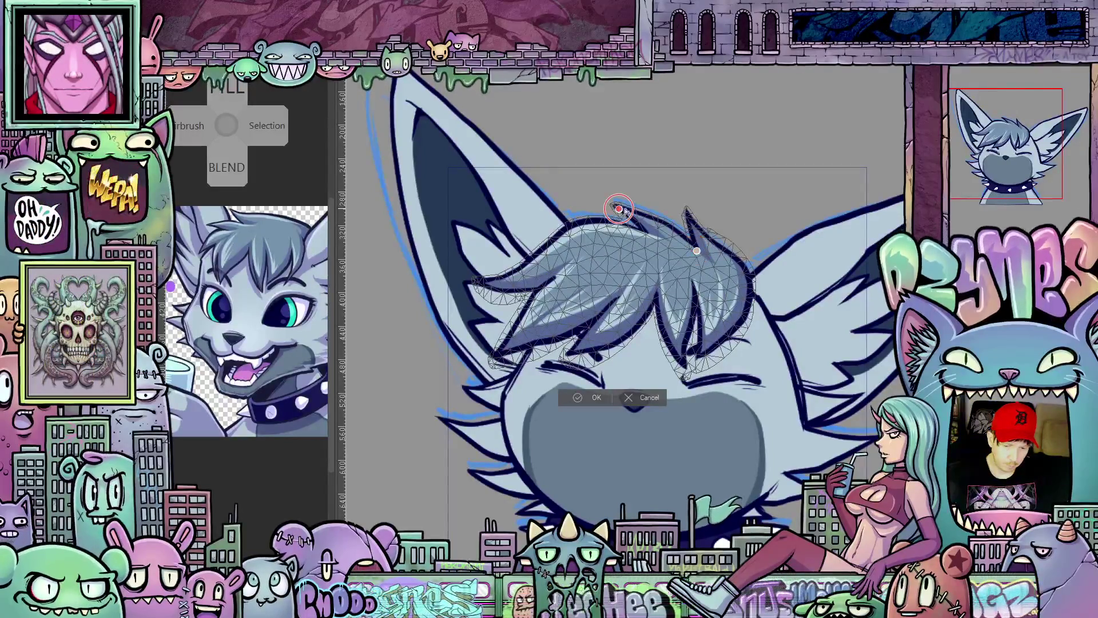
click(618, 209)
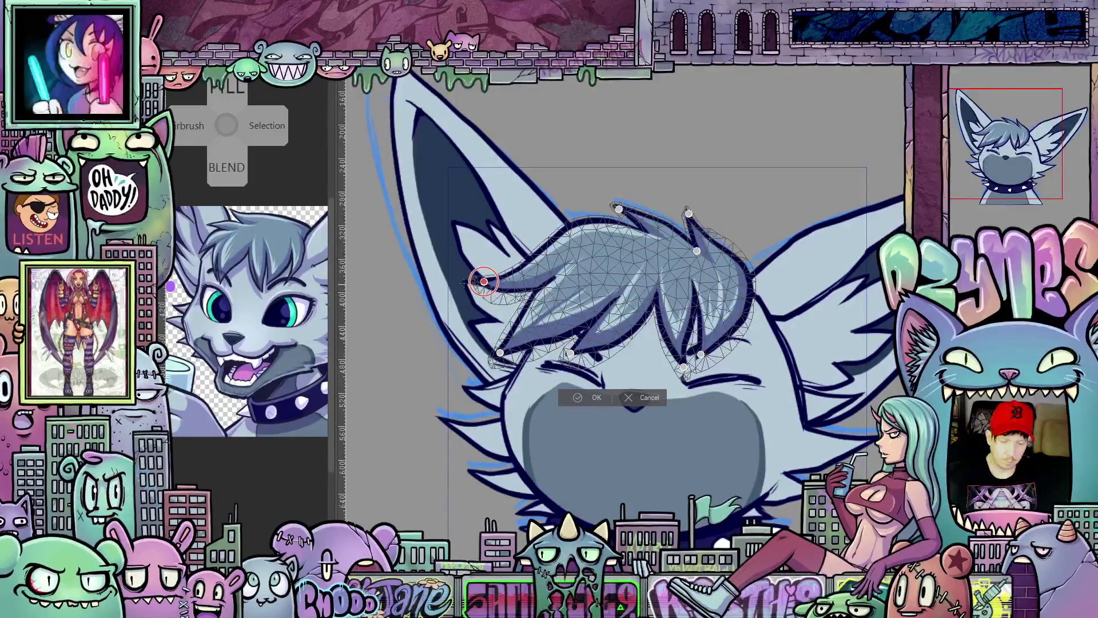
drag(483, 281, 486, 294)
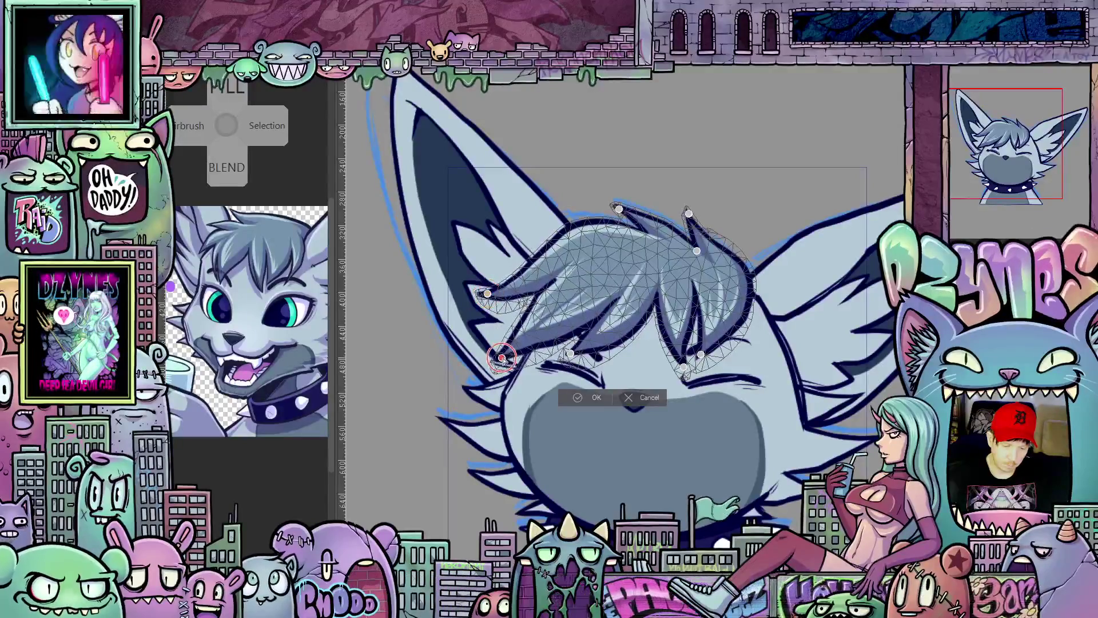
drag(506, 363, 575, 360)
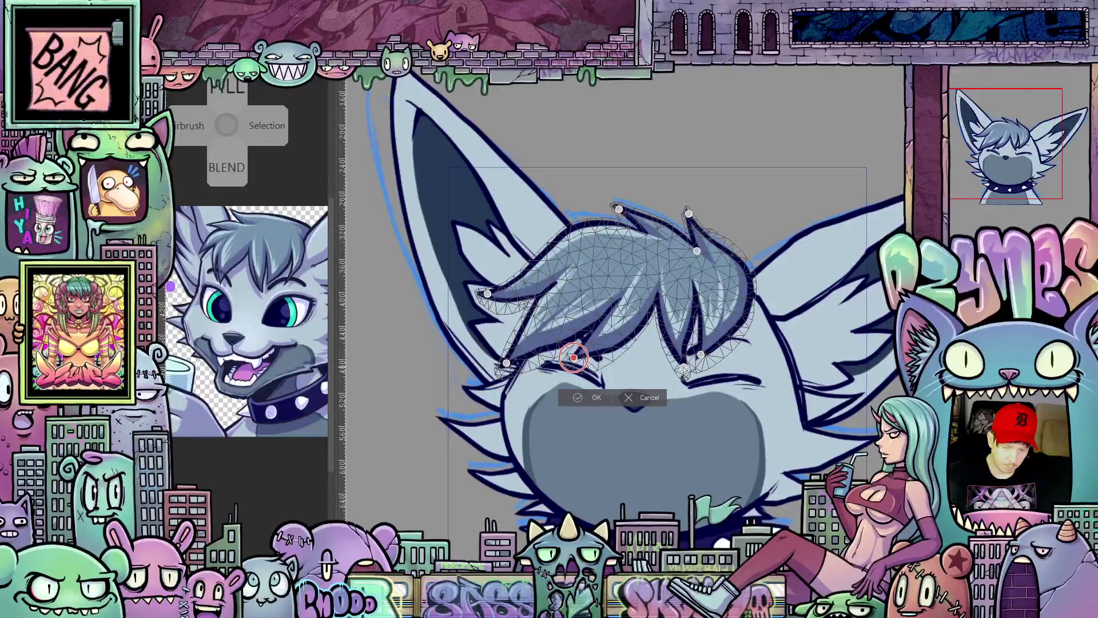
drag(678, 370, 670, 368)
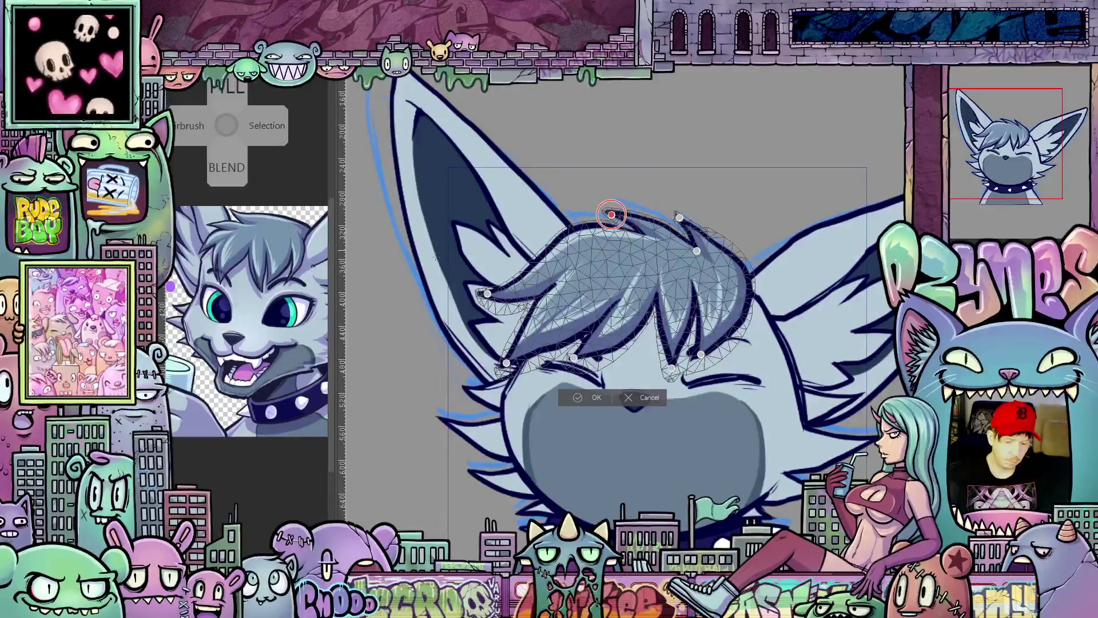
click(596, 397)
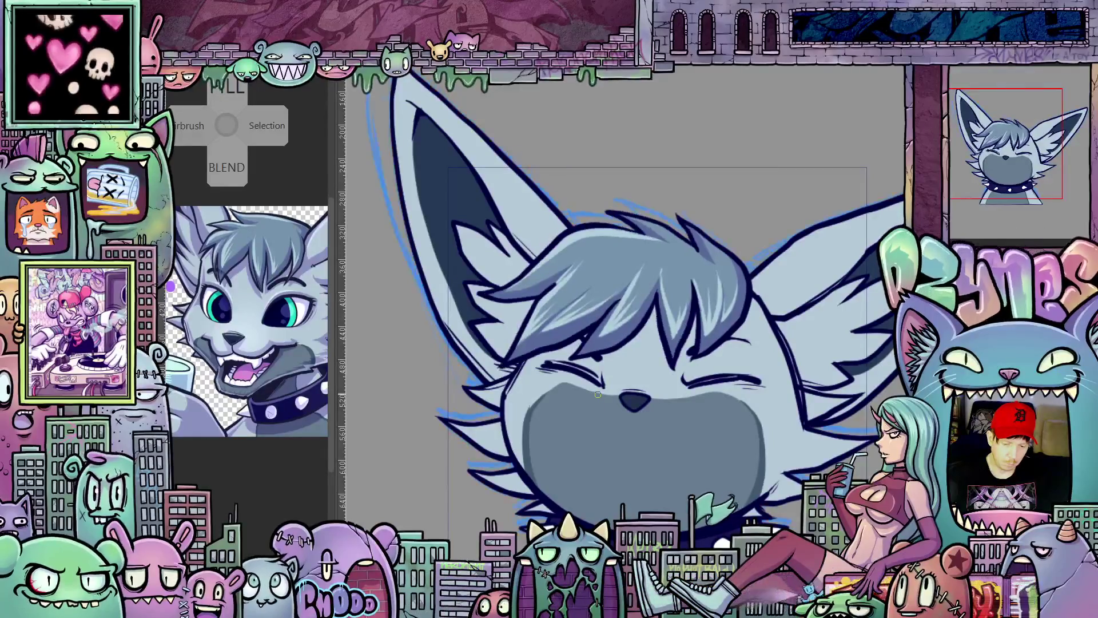
Step: Undo and redo to compare the hair before and after the warp, then dismiss the stray menu
key(ctrl+z)
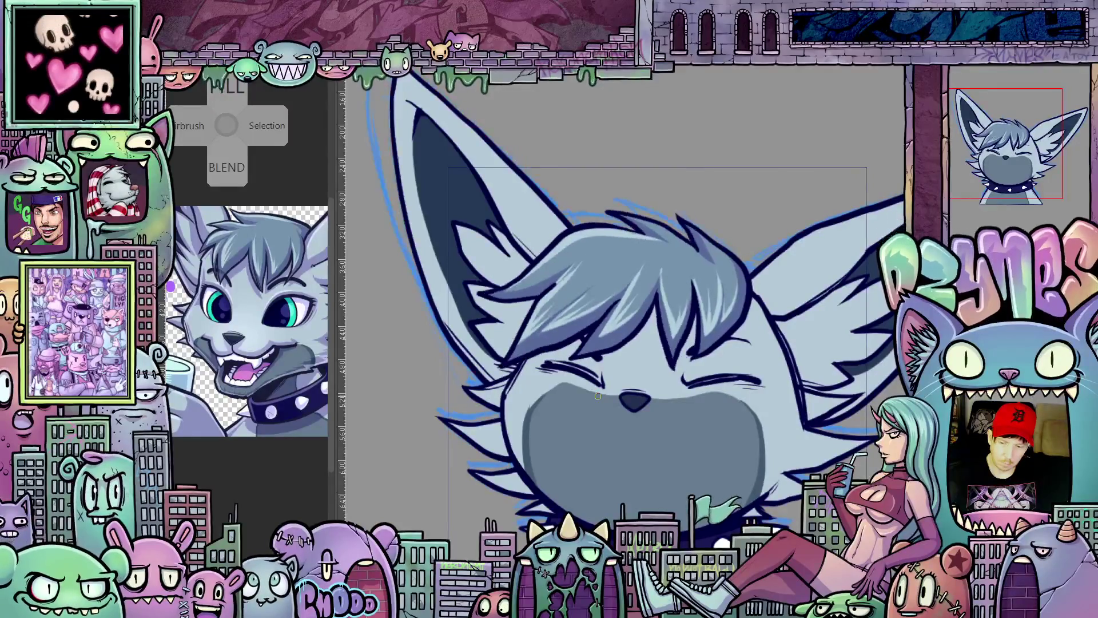
key(ctrl+z)
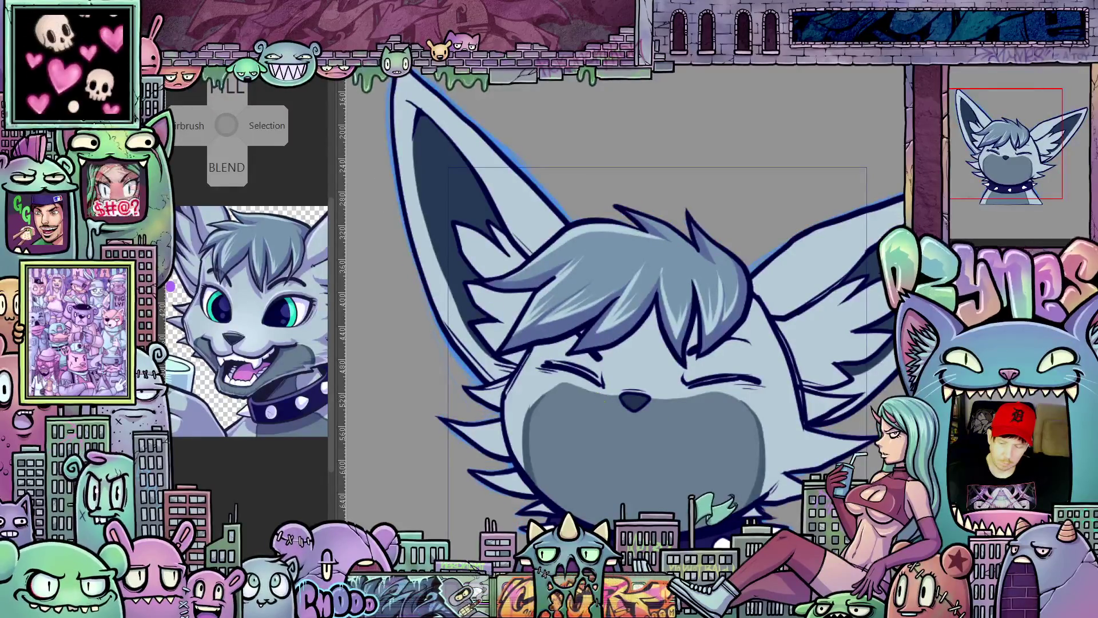
key(ctrl+y)
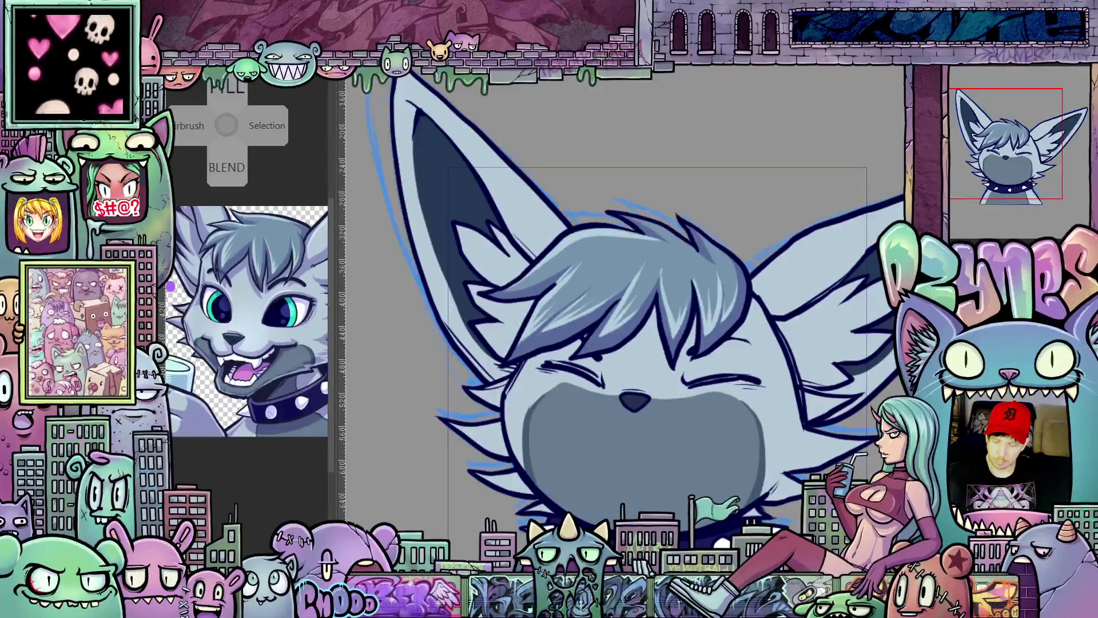
key(ctrl+z)
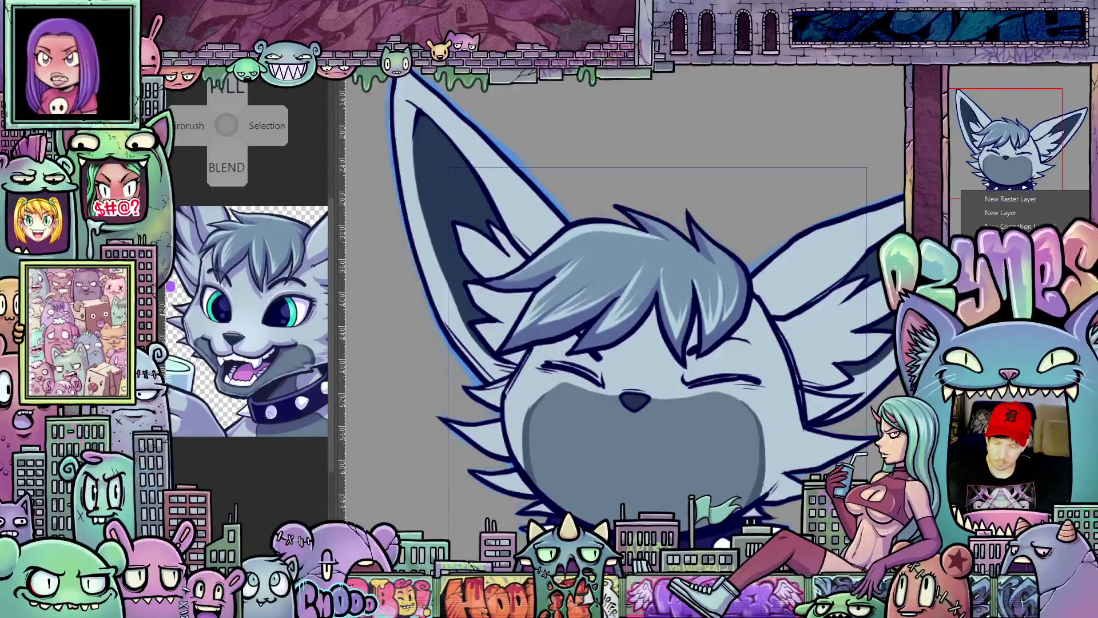
key(Escape)
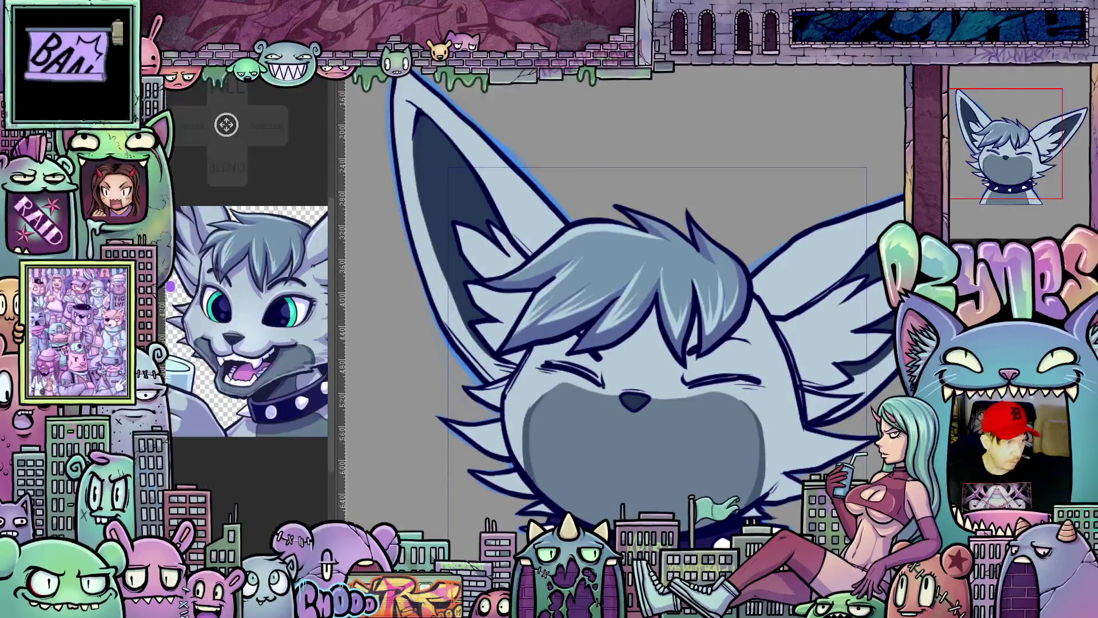
Step: Undo the hair warp, cancel a mesh transformation, and start a new puppet warp on the bangs
key(ctrl+z)
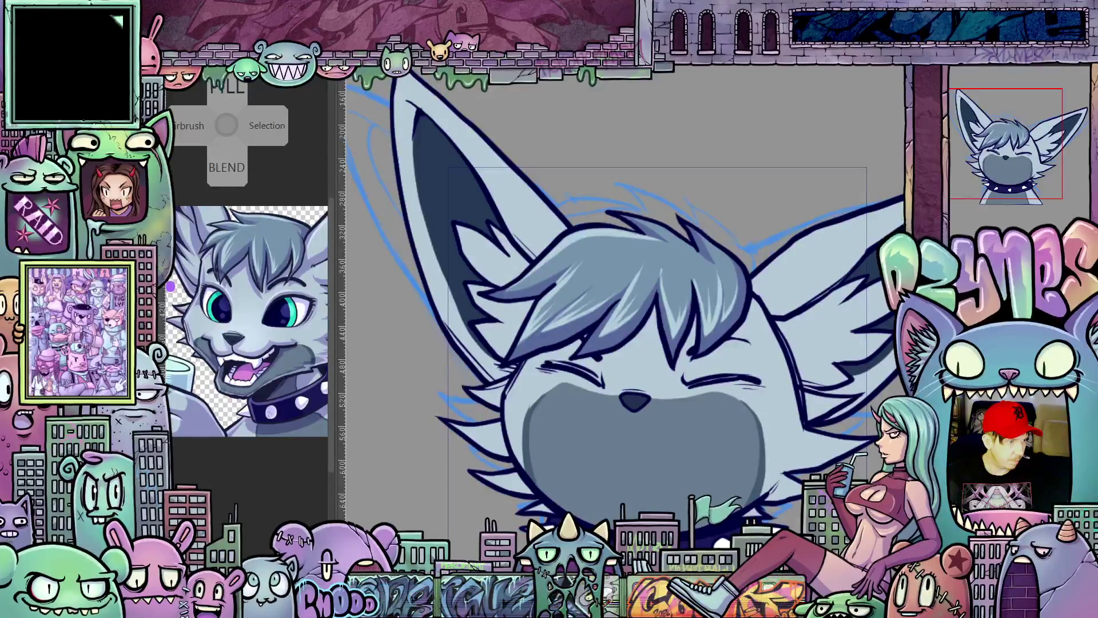
key(ctrl+z)
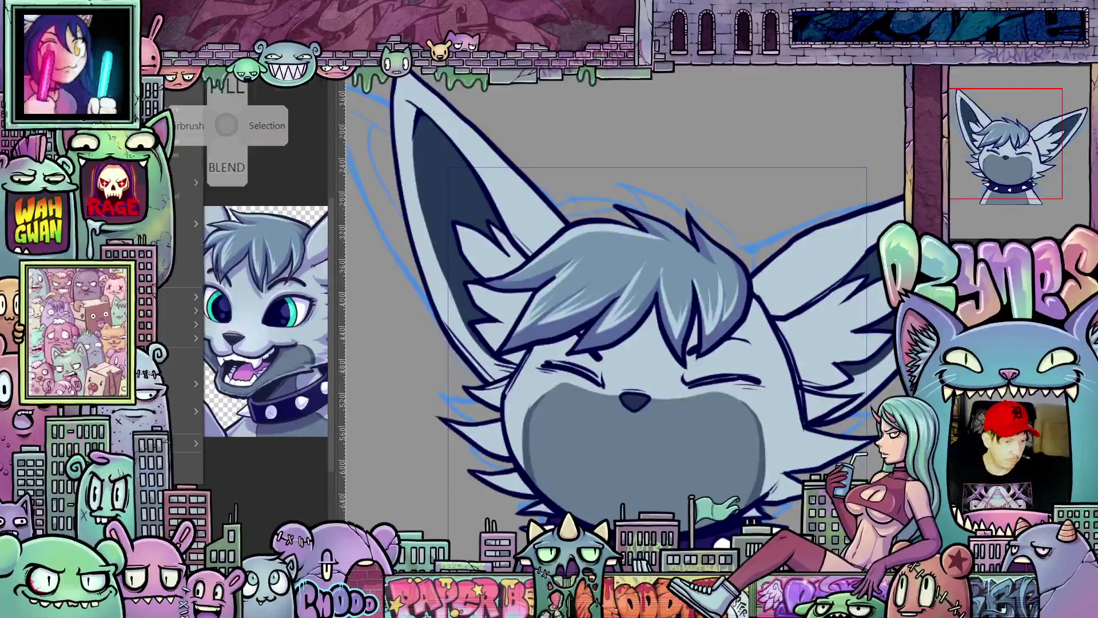
mouse_move(183, 326)
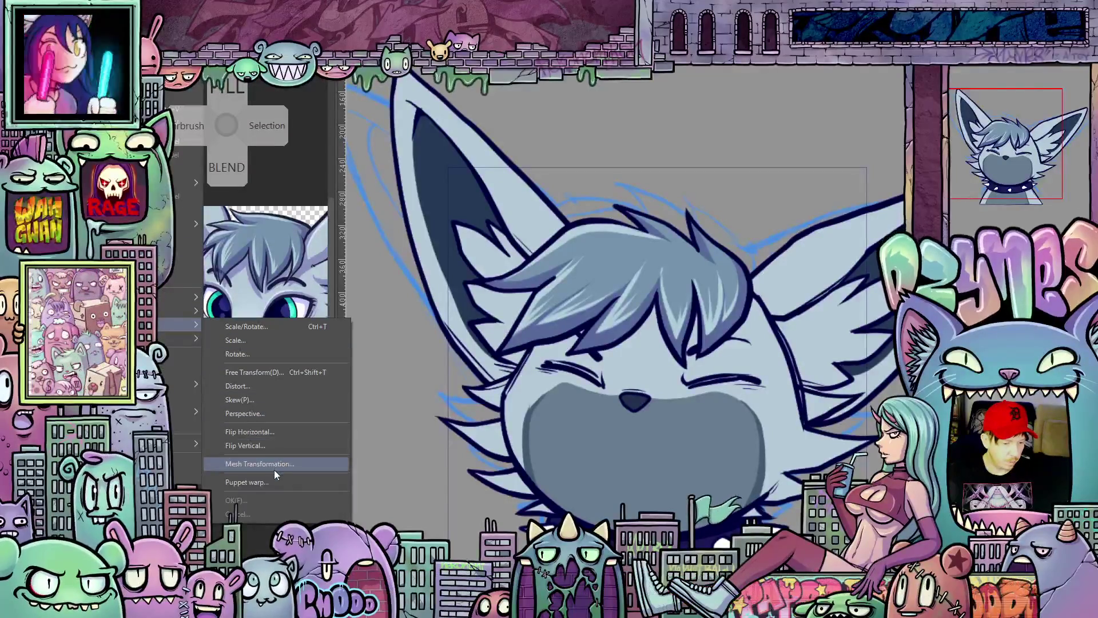
click(277, 463)
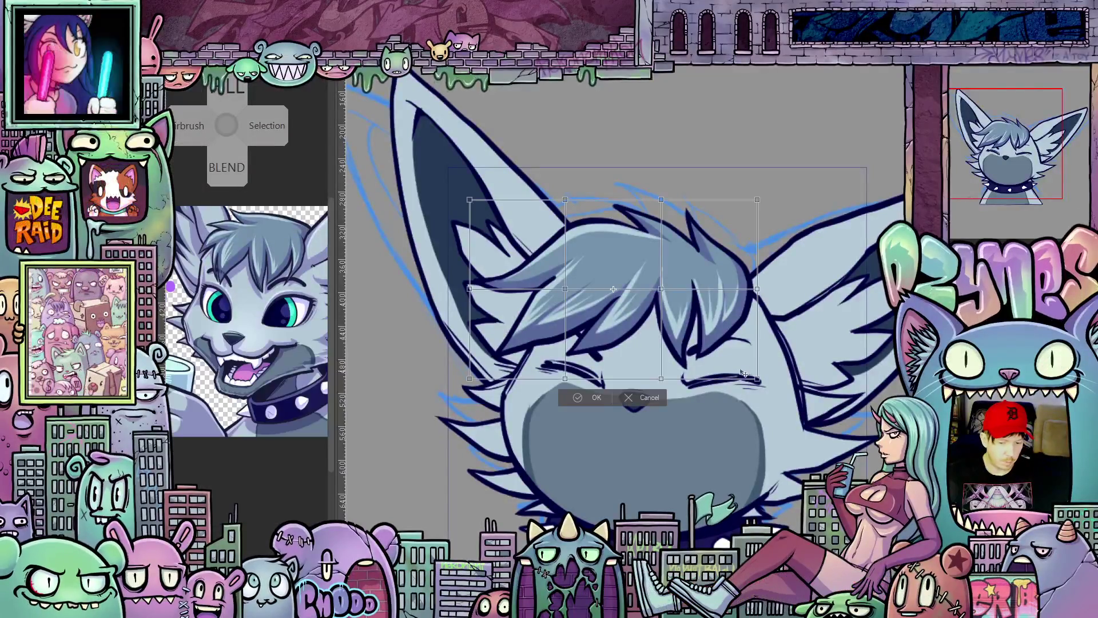
click(649, 397)
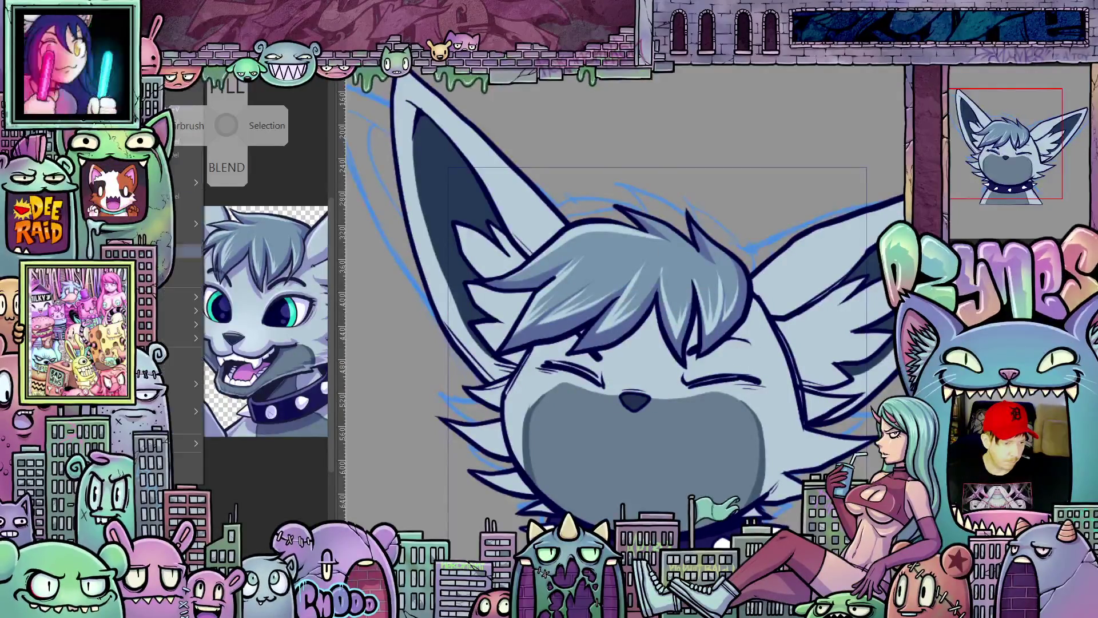
right_click(177, 324)
click(266, 482)
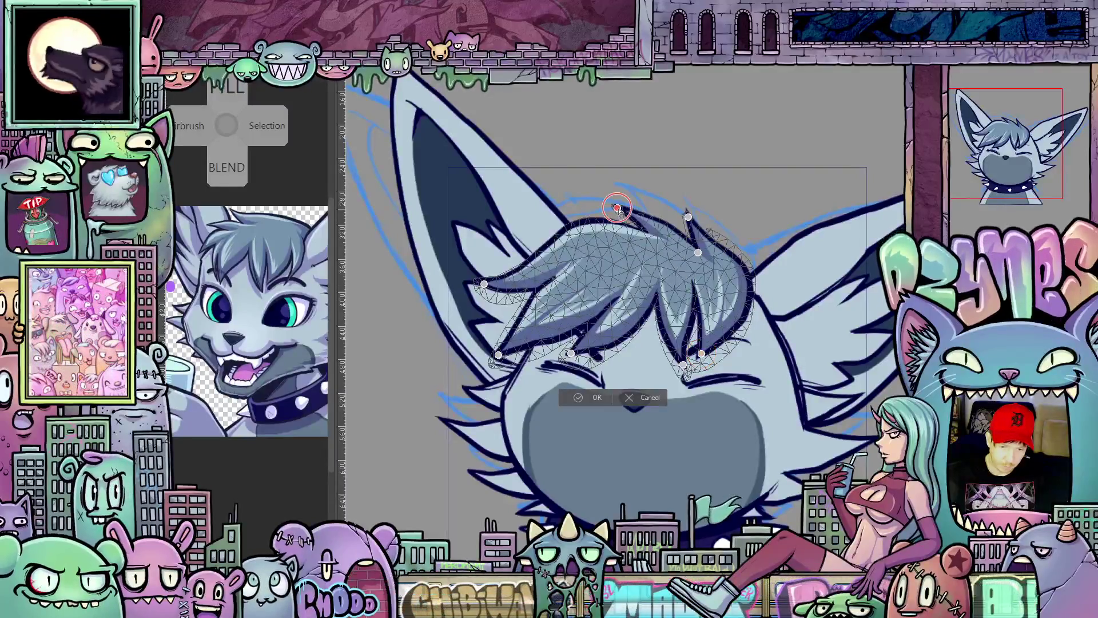
Step: Cancel the trial bangs warp and switch to the graffiti reference document
mouse_move(616, 208)
mouse_down()
mouse_move(624, 199)
mouse_move(617, 208)
mouse_up()
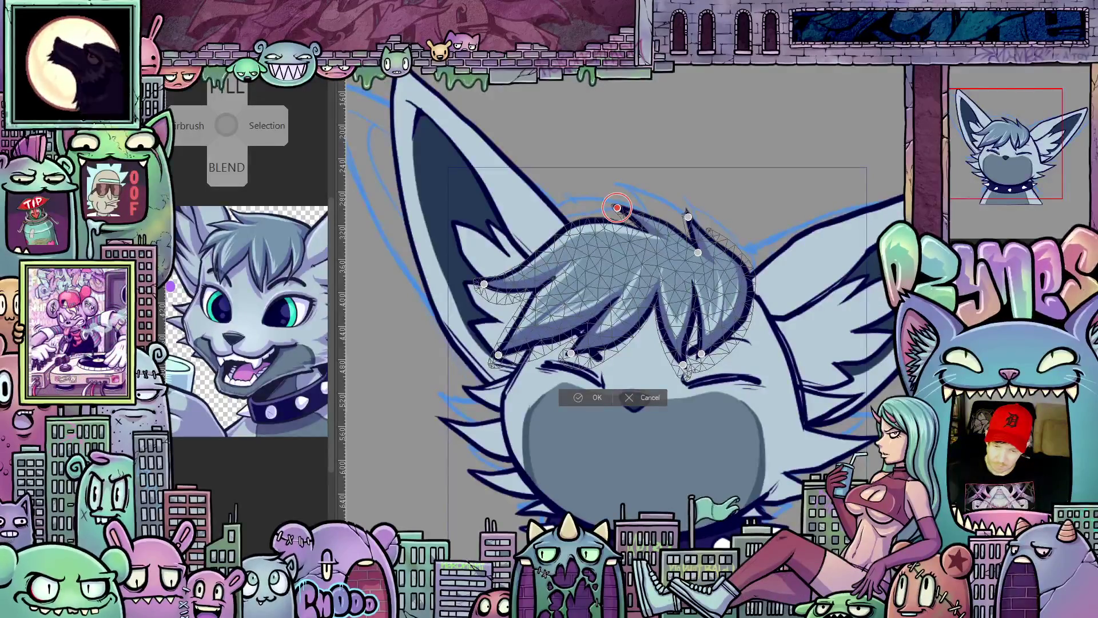
click(641, 399)
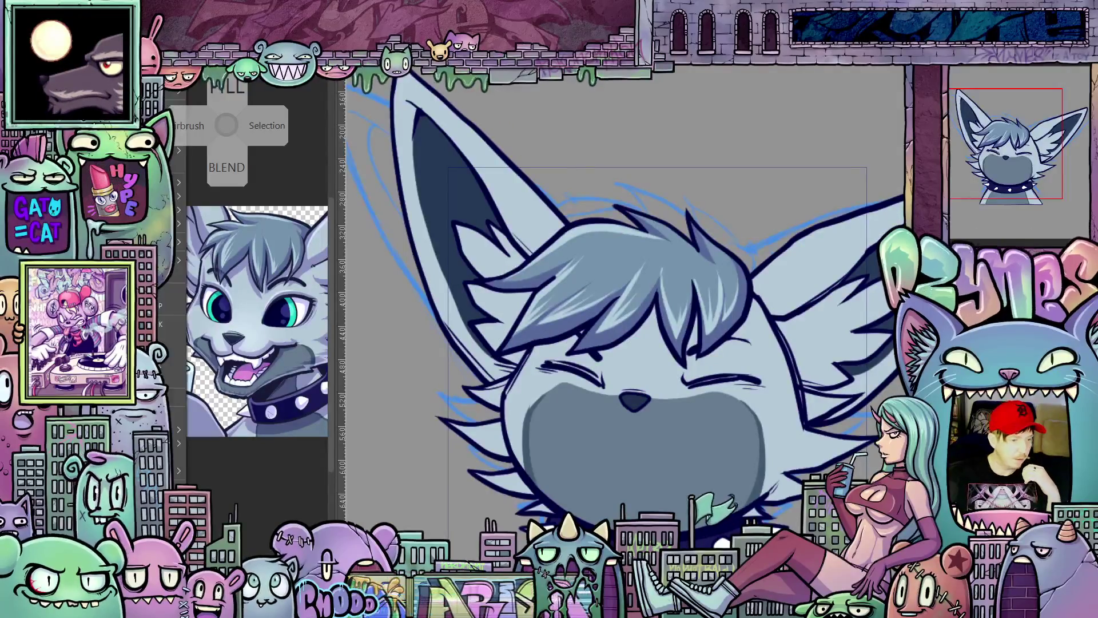
key(ctrl+Tab)
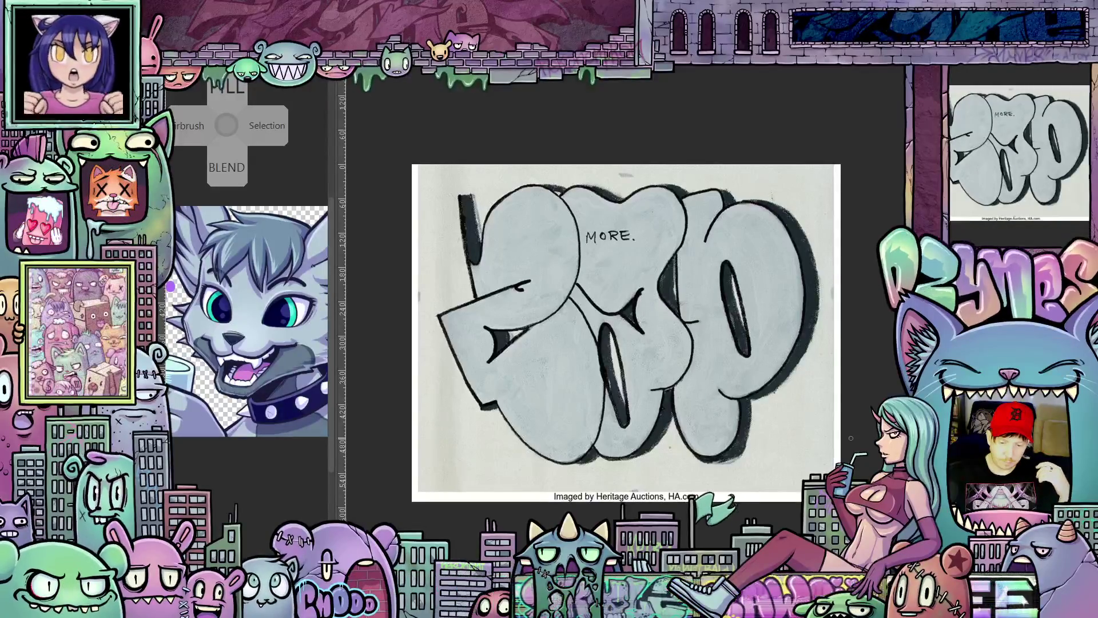
scroll(821, 388, up, 3)
scroll(744, 384, down, 1)
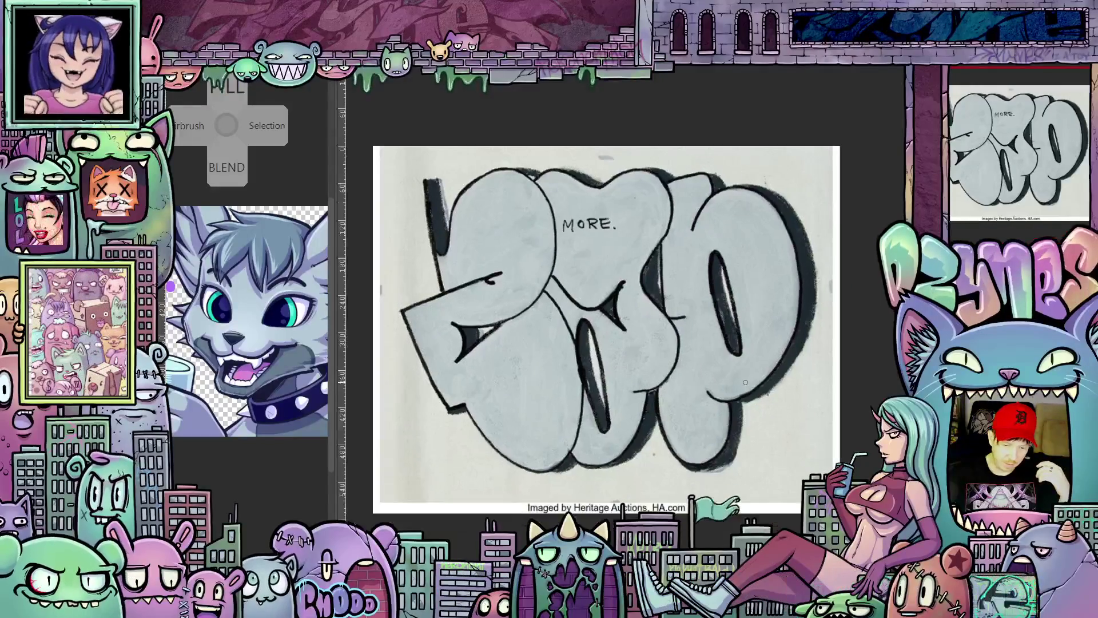
scroll(740, 368, up, 1)
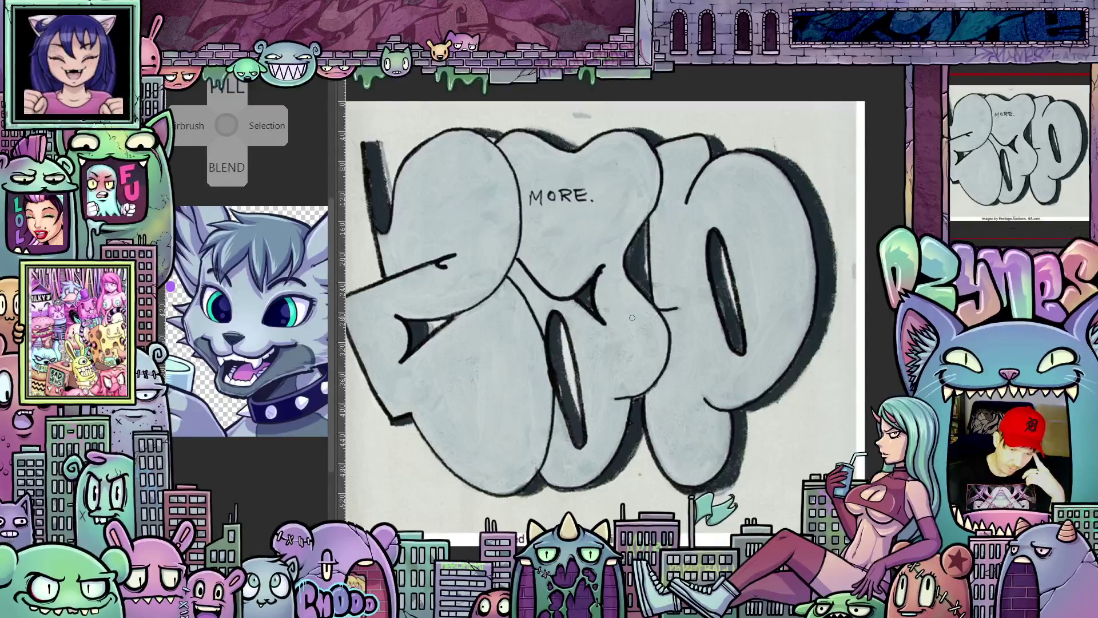
scroll(632, 318, down, 2)
scroll(632, 318, up, 1)
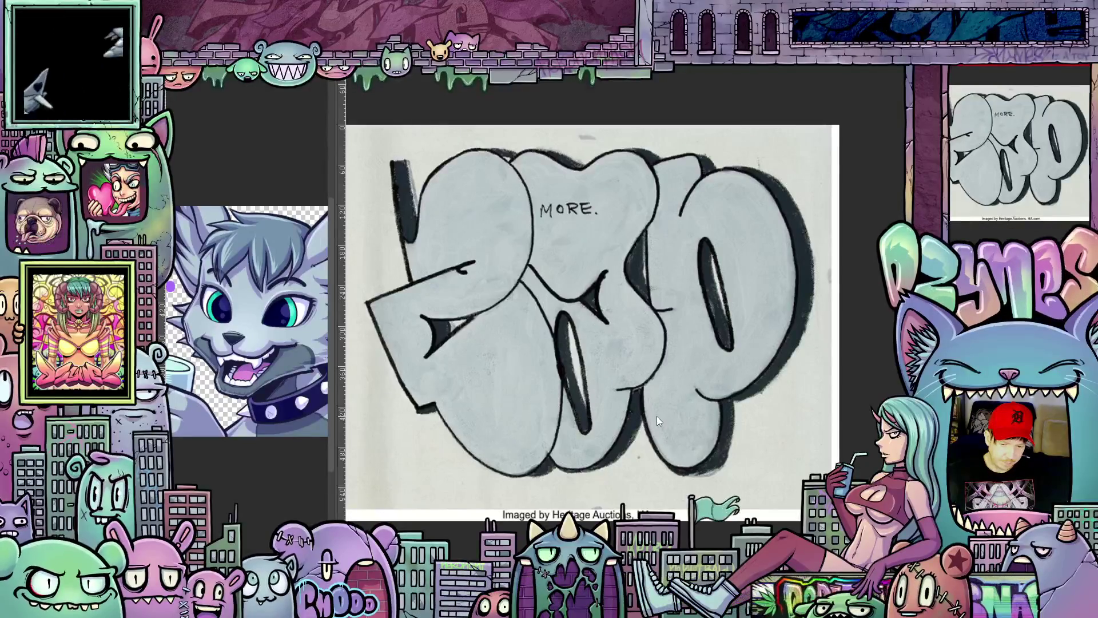
scroll(827, 293, up, 3)
scroll(827, 293, up, 2)
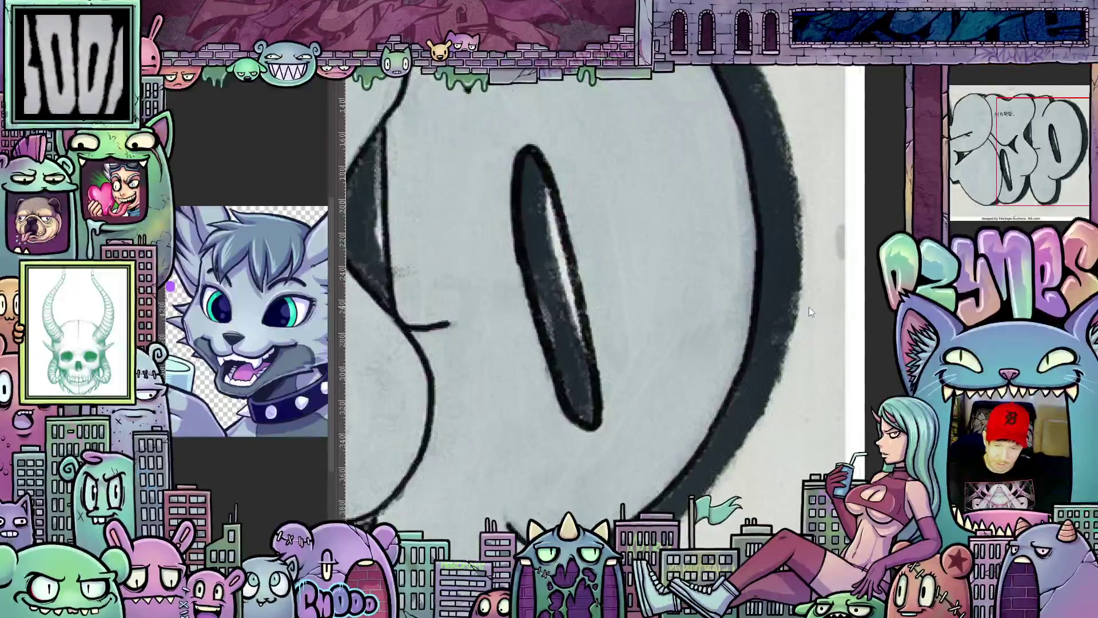
scroll(808, 306, down, 2)
scroll(809, 306, down, 3)
scroll(809, 306, down, 2)
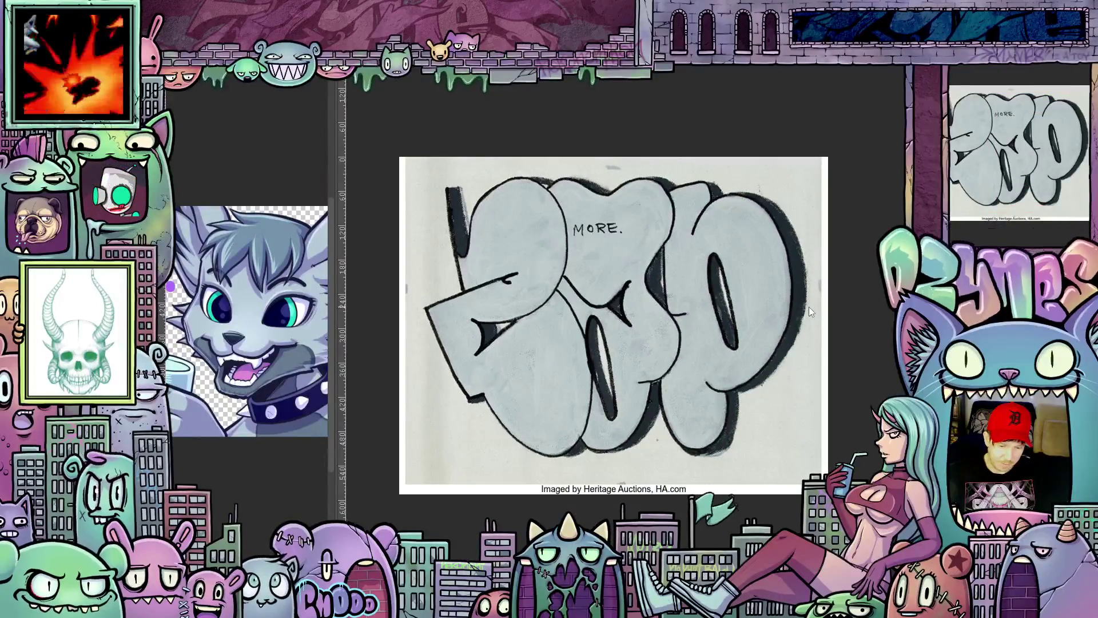
scroll(809, 306, up, 1)
scroll(616, 260, down, 1)
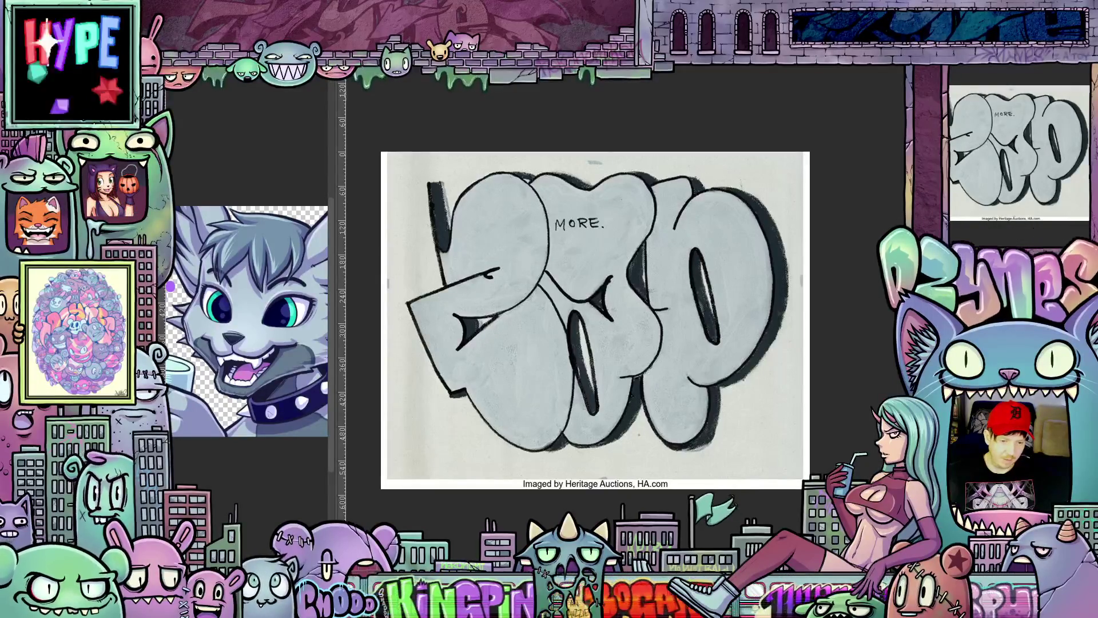
Step: Close the graffiti reference document, bringing up the save prompt
key(ctrl+w)
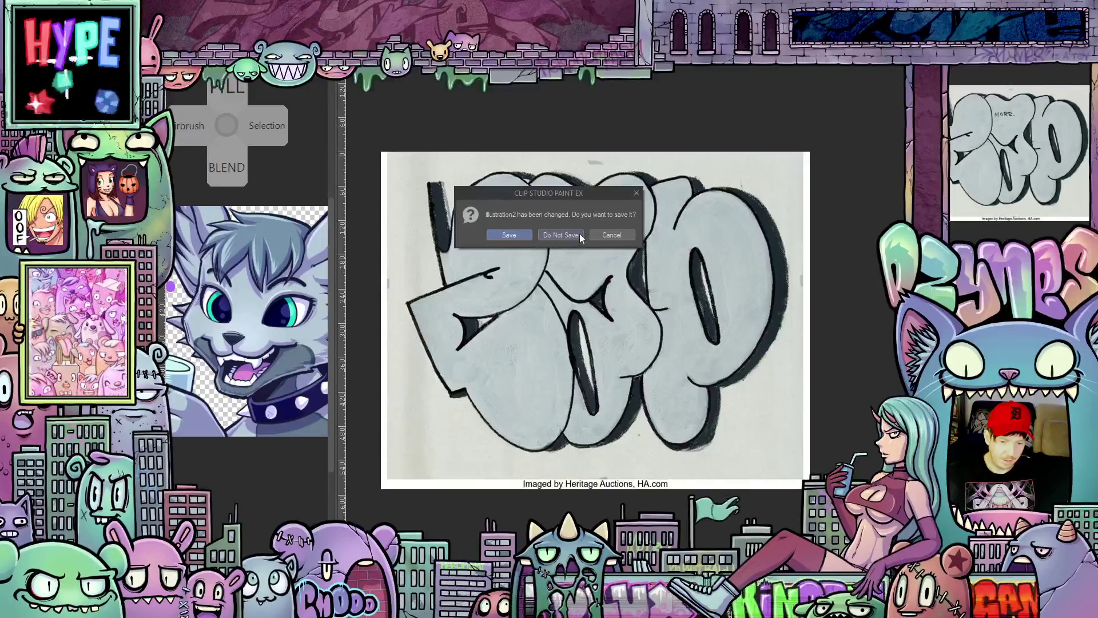
Step: Close the graffiti reference without saving, returning to the cat drawing
click(580, 235)
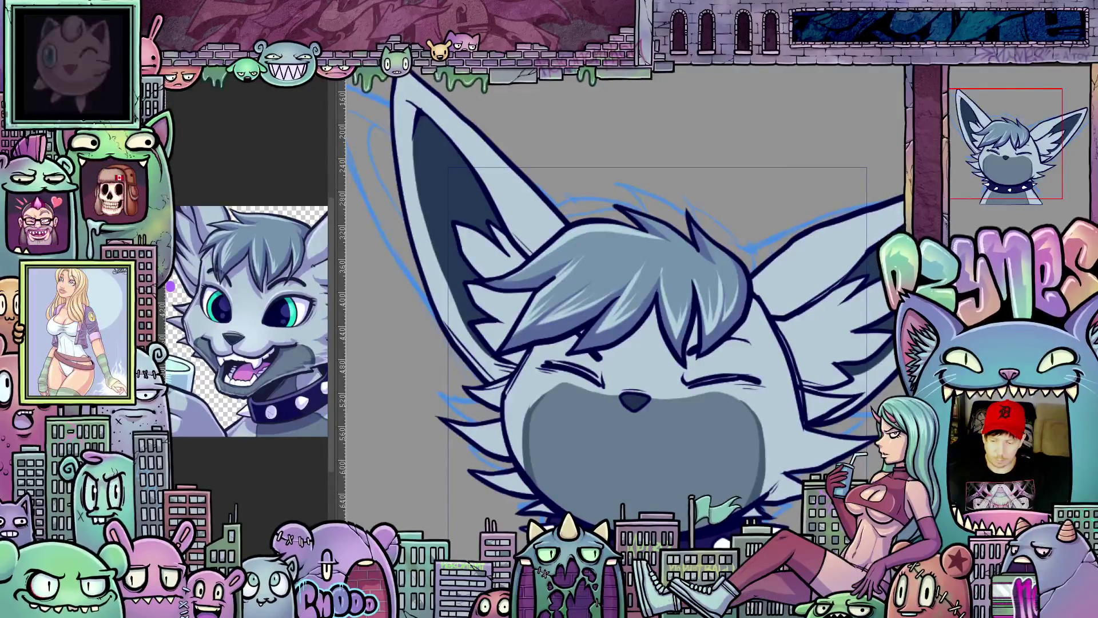
Step: Start a puppet warp on the bangs and pin the top and left side
key(ctrl+shift+n)
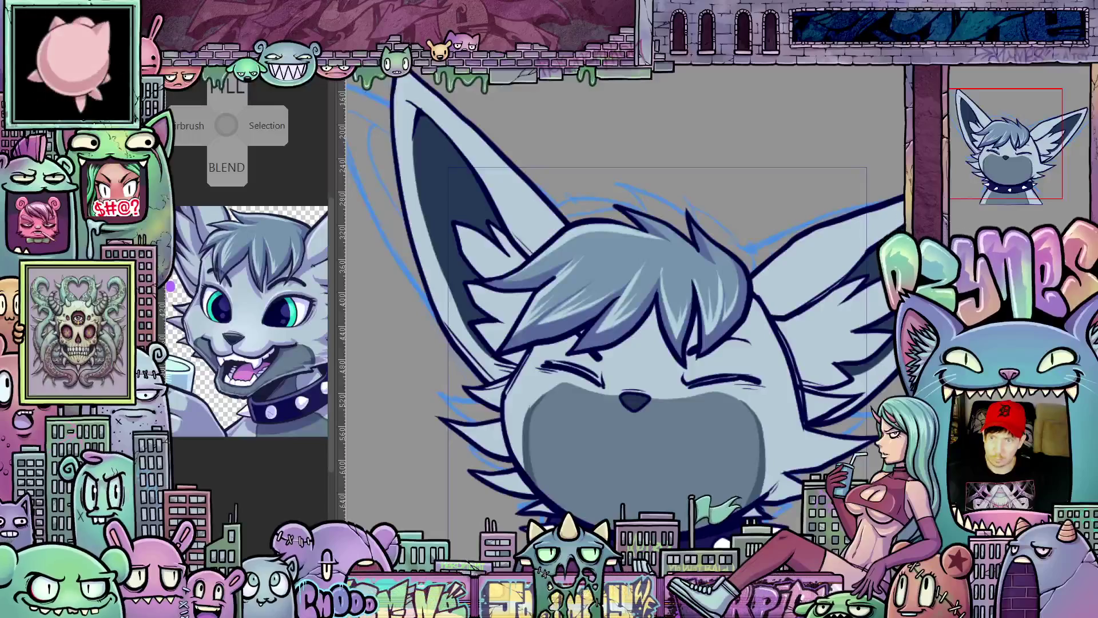
scroll(713, 371, down, 2)
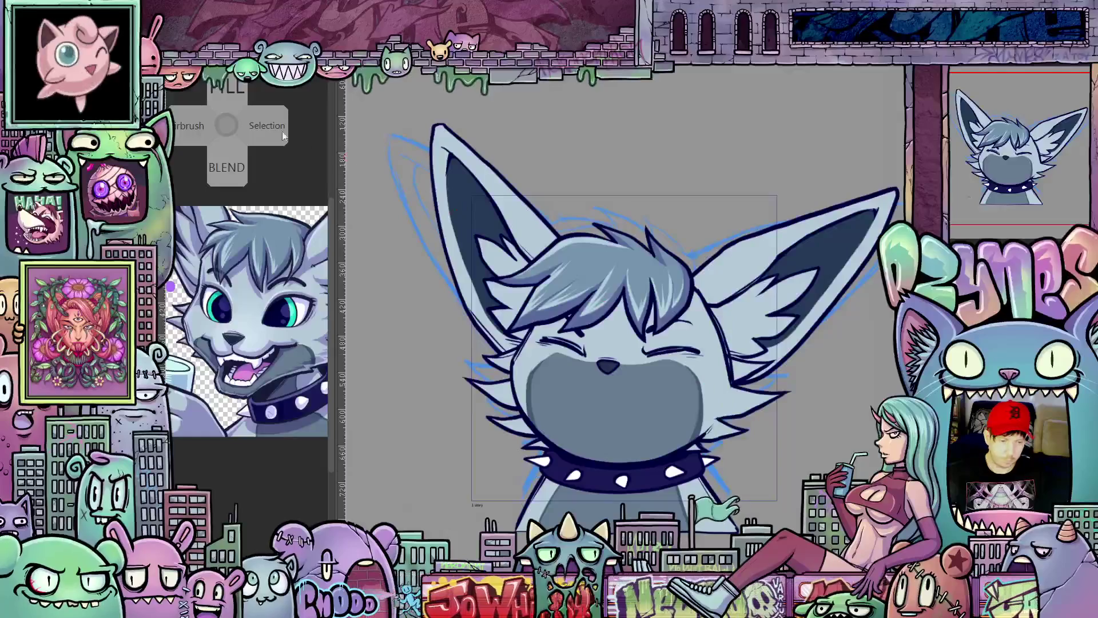
key(Tab)
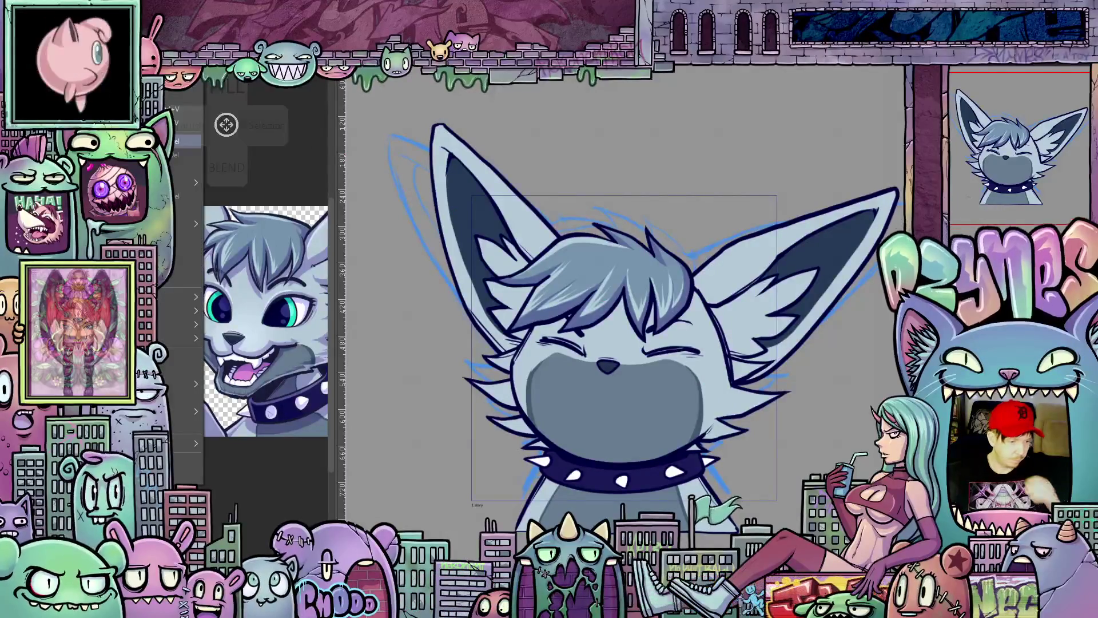
mouse_move(180, 324)
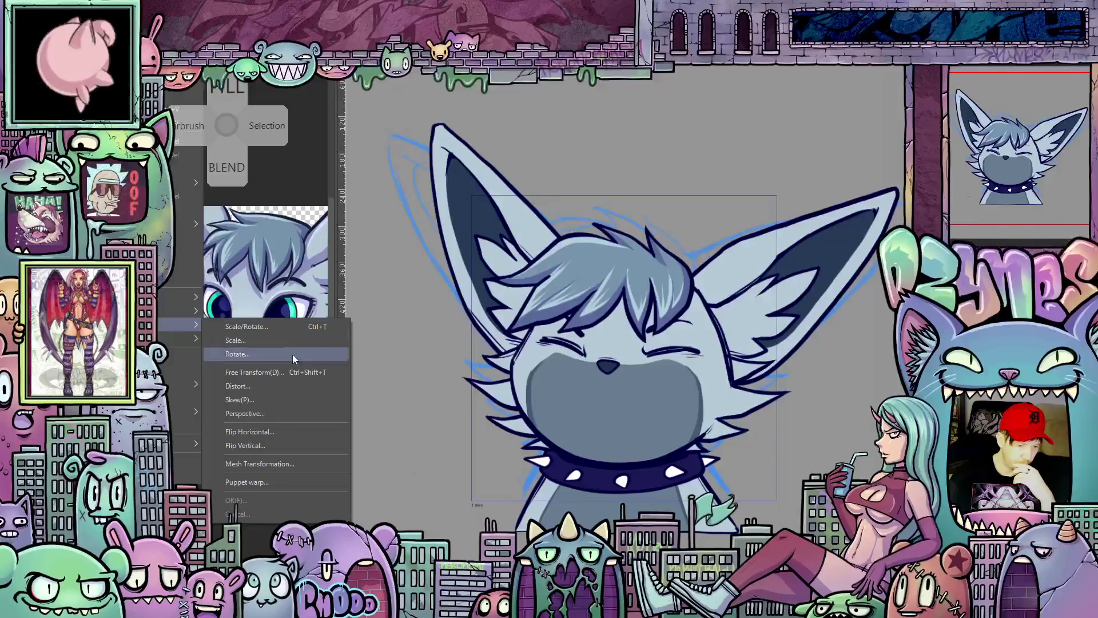
click(285, 478)
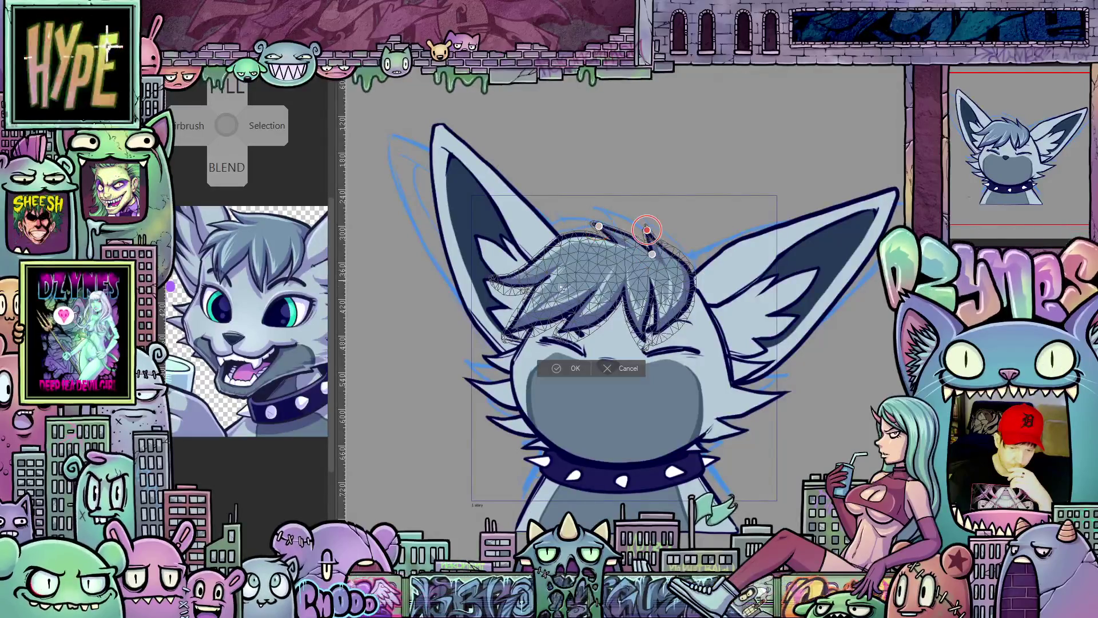
click(647, 229)
click(498, 278)
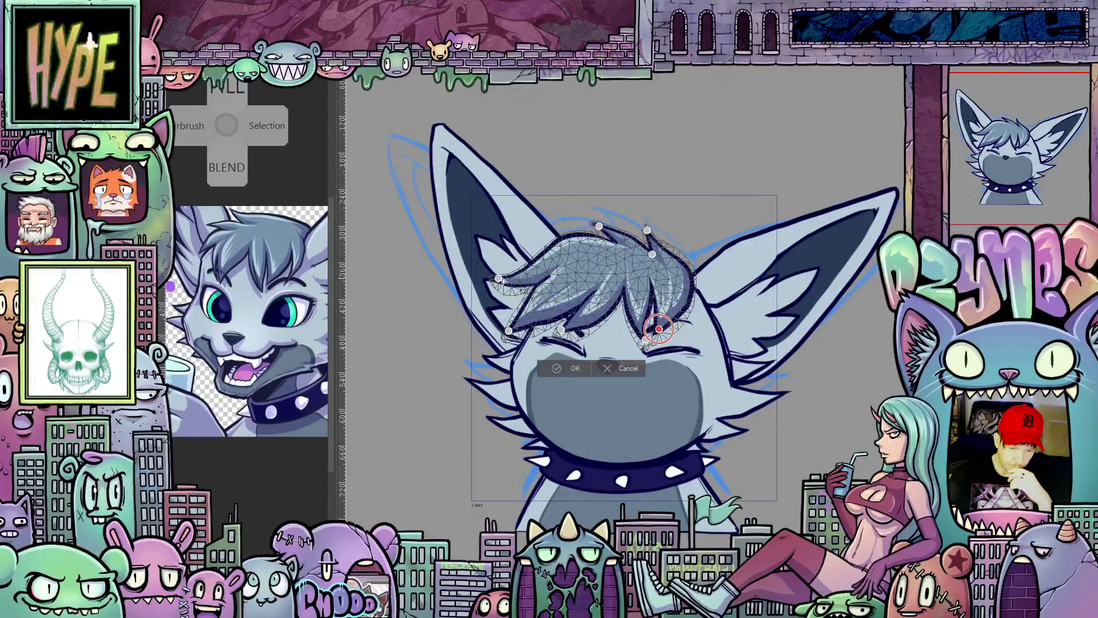
Step: Pull the left side and top of the bangs upward, adjust the lower edge, and commit the warp
mouse_move(499, 278)
mouse_down()
mouse_move(502, 257)
mouse_move(503, 315)
mouse_move(557, 324)
mouse_up()
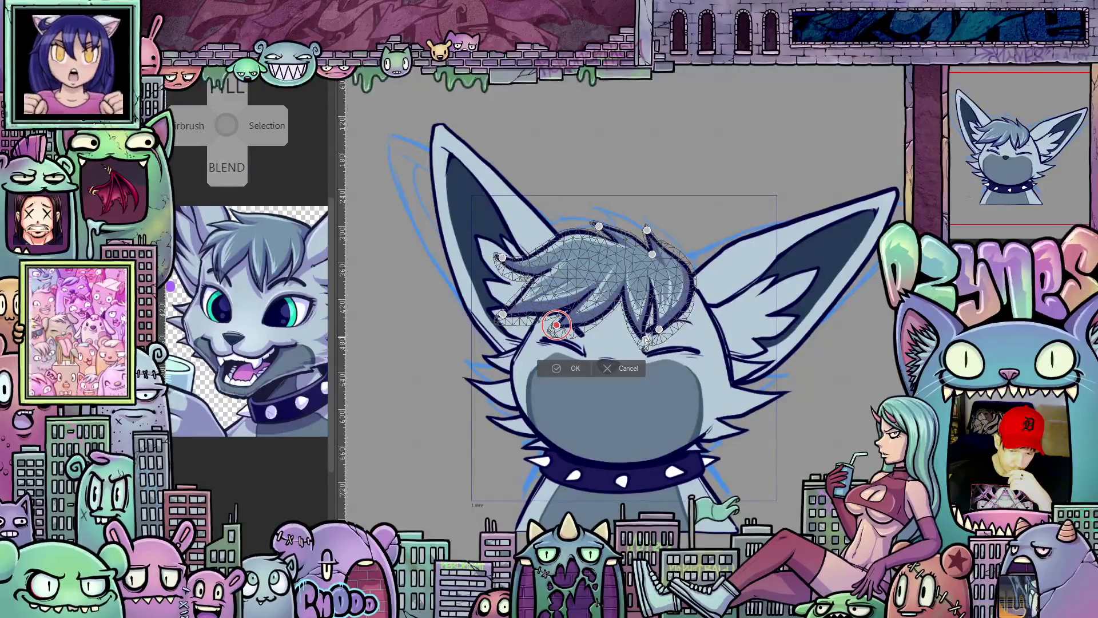
drag(649, 332, 653, 338)
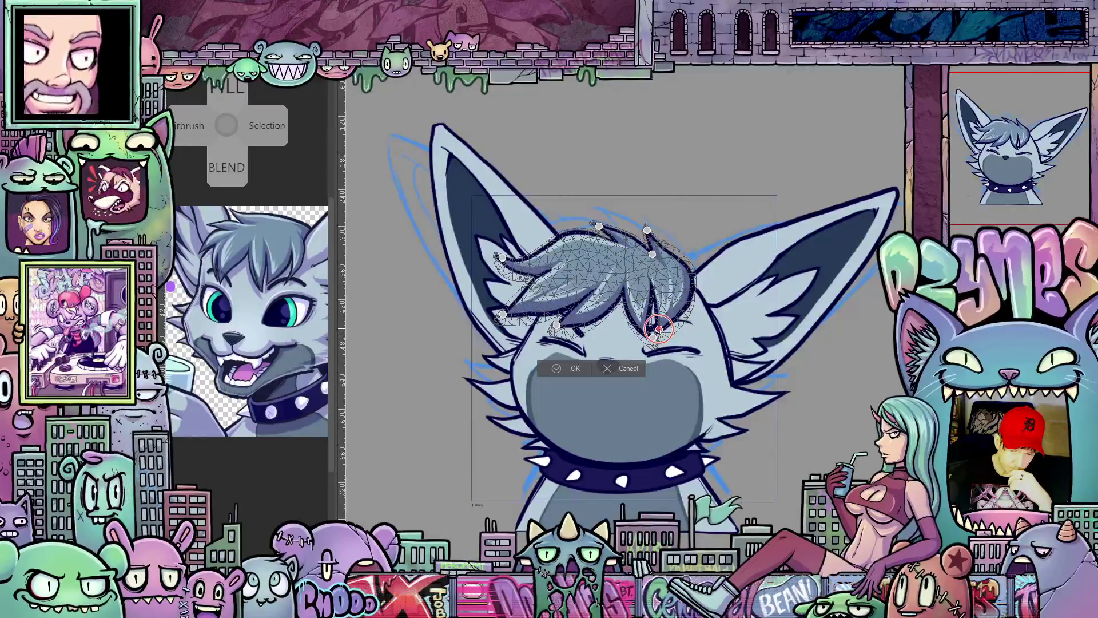
drag(658, 328, 670, 323)
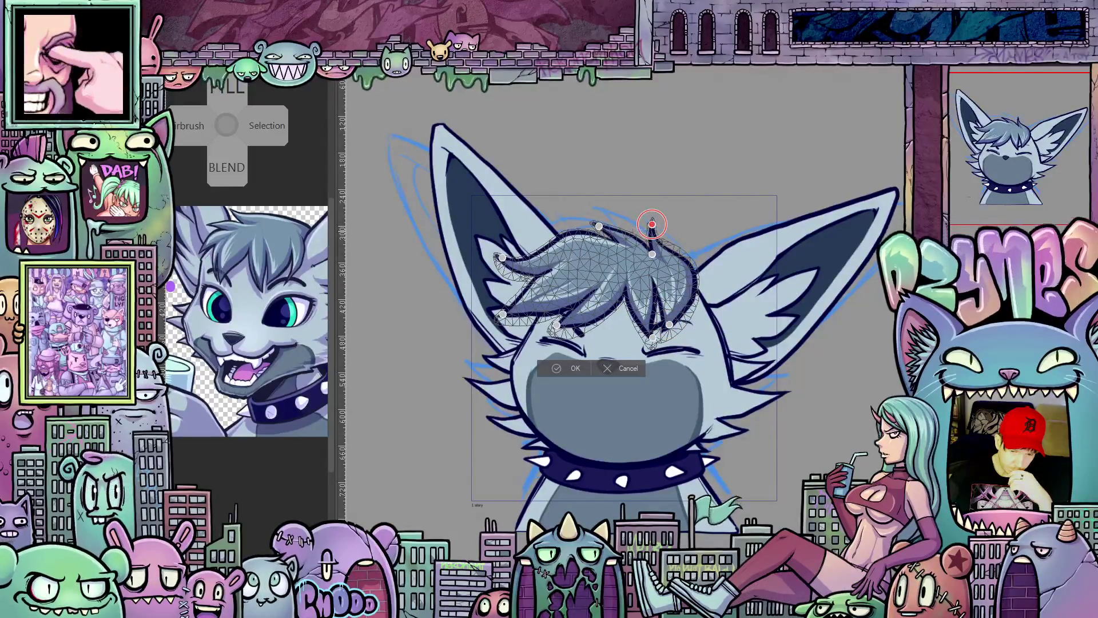
drag(599, 226, 607, 216)
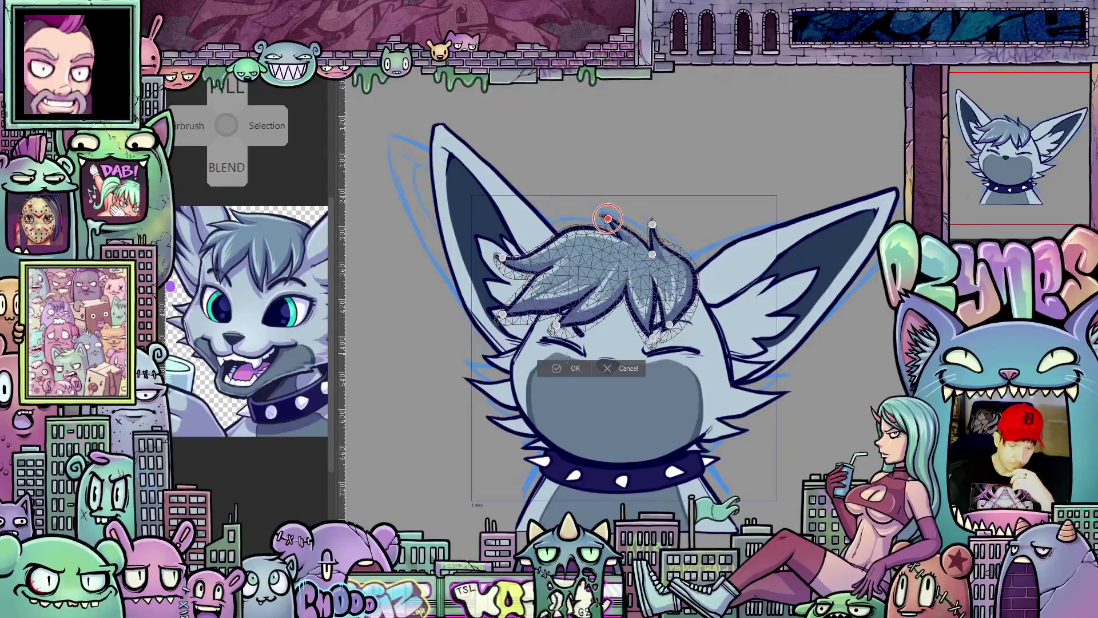
key(Return)
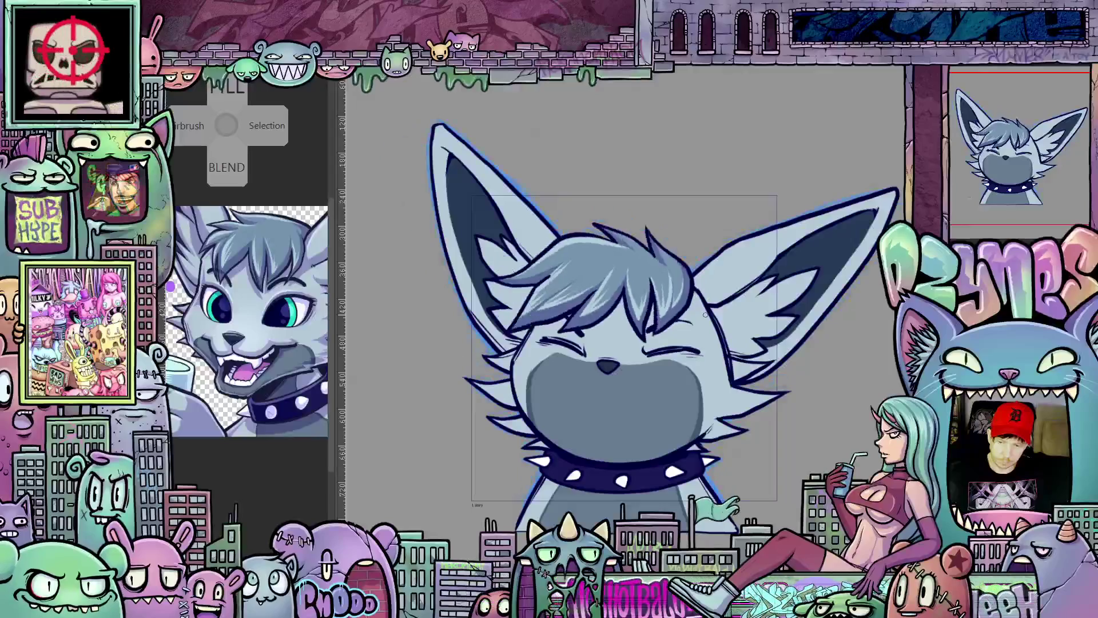
key(ctrl+z)
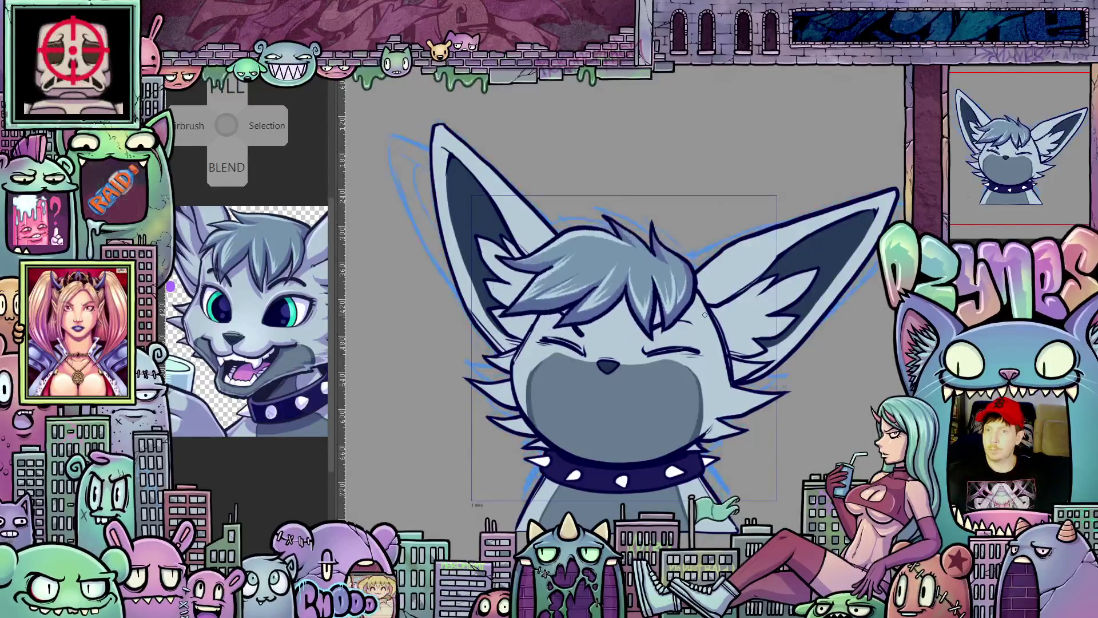
key(ctrl+z)
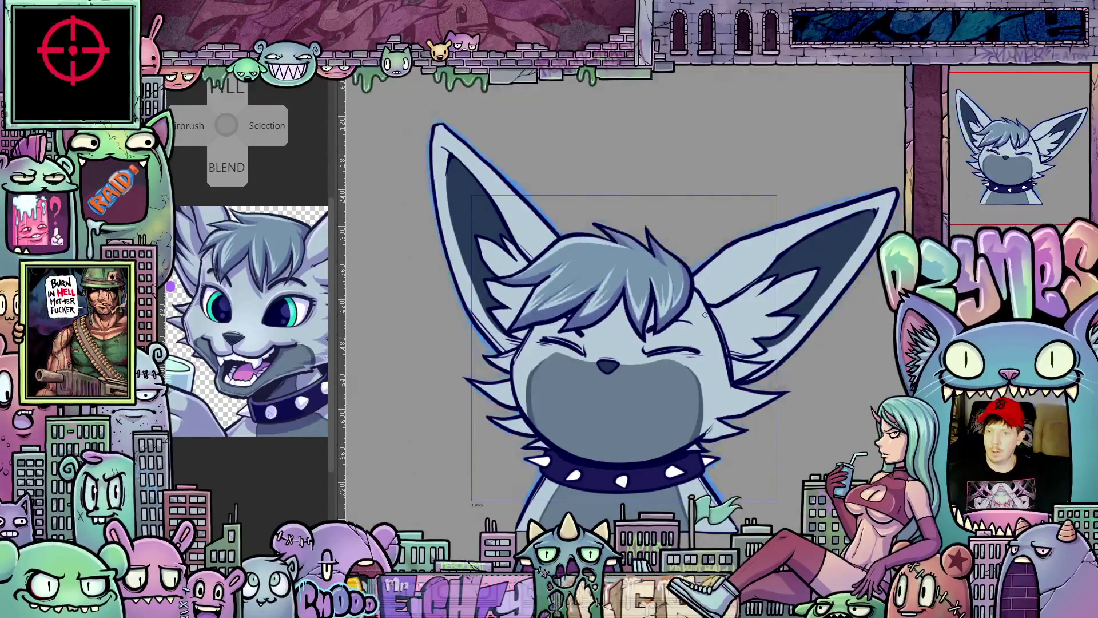
key(ctrl+y)
key(ctrl+z)
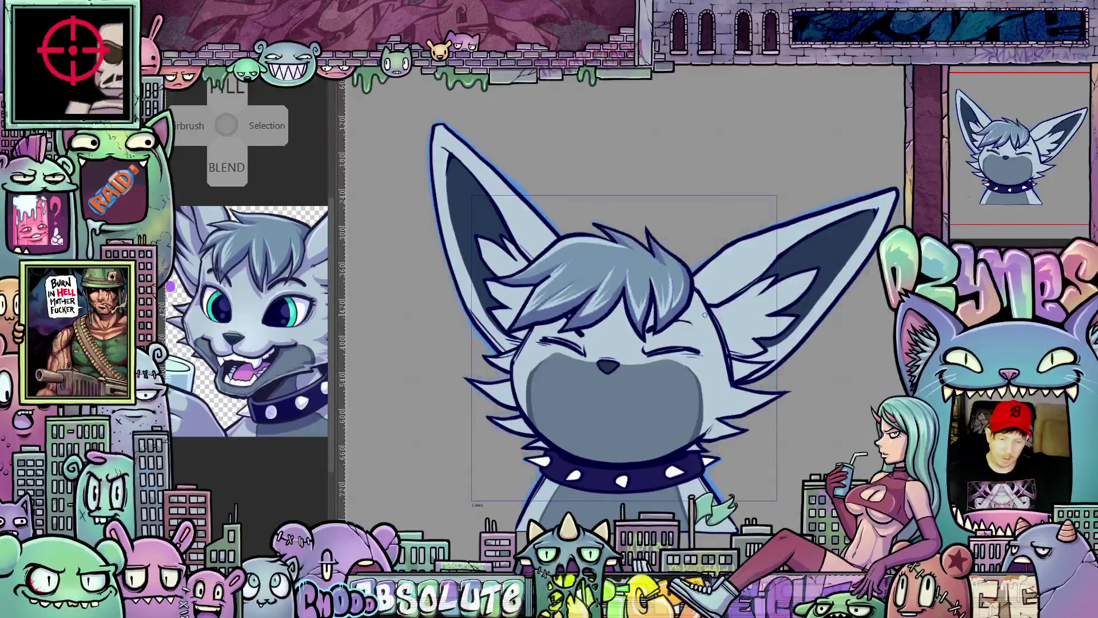
key(ctrl+y)
key(ctrl+y)
key(ctrl+z)
key(ctrl+y)
key(ctrl+z)
key(ctrl+y)
key(ctrl+z)
key(ctrl+y)
key(ctrl+y)
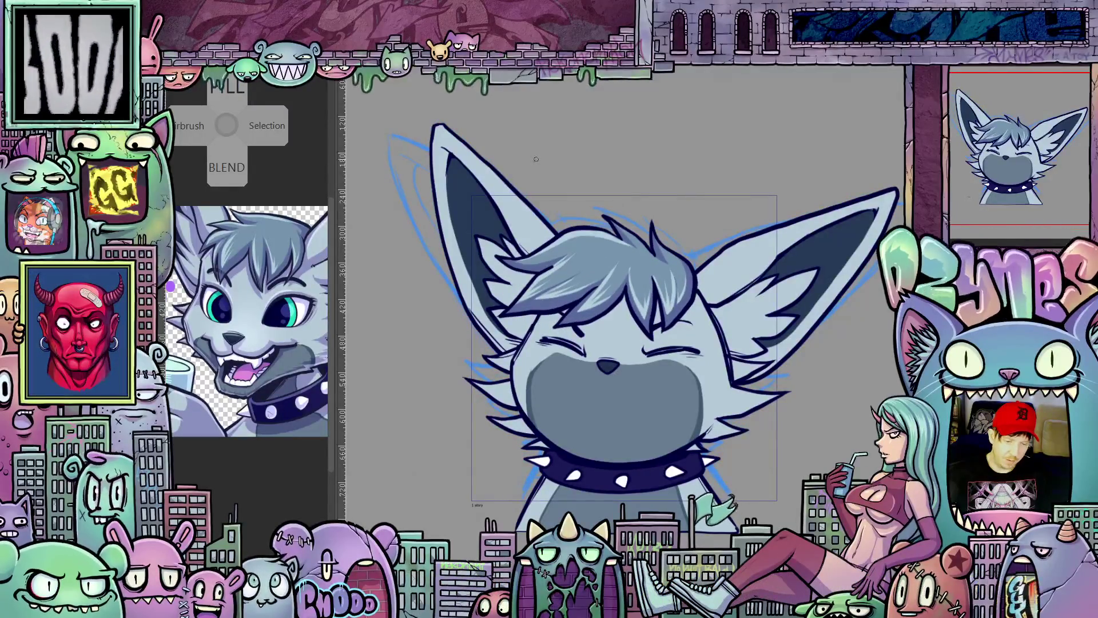
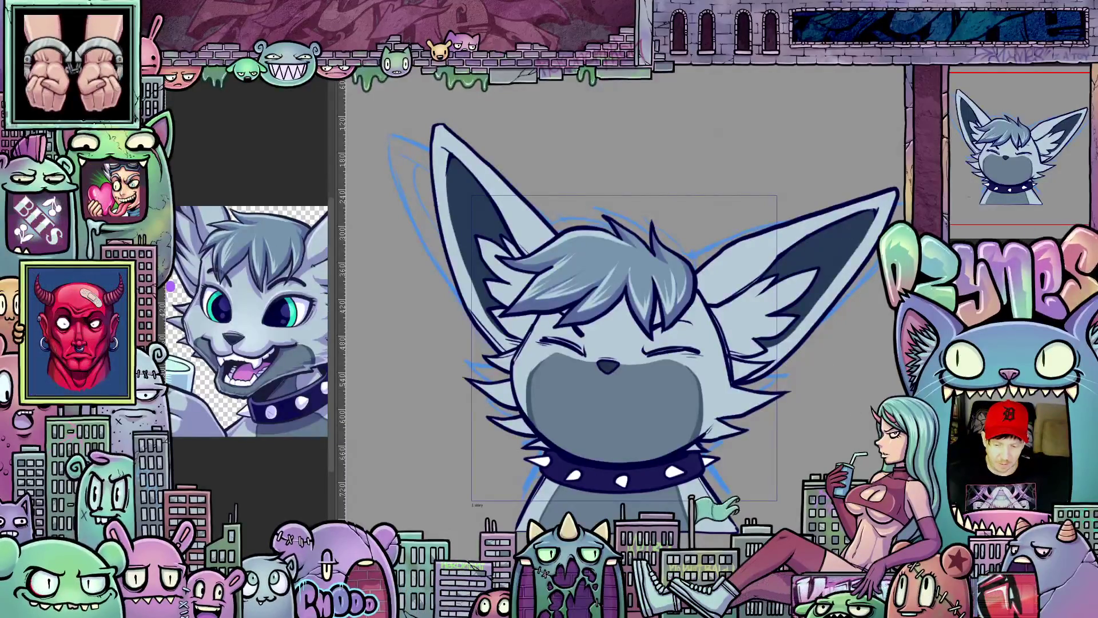
scroll(624, 327, up, 1)
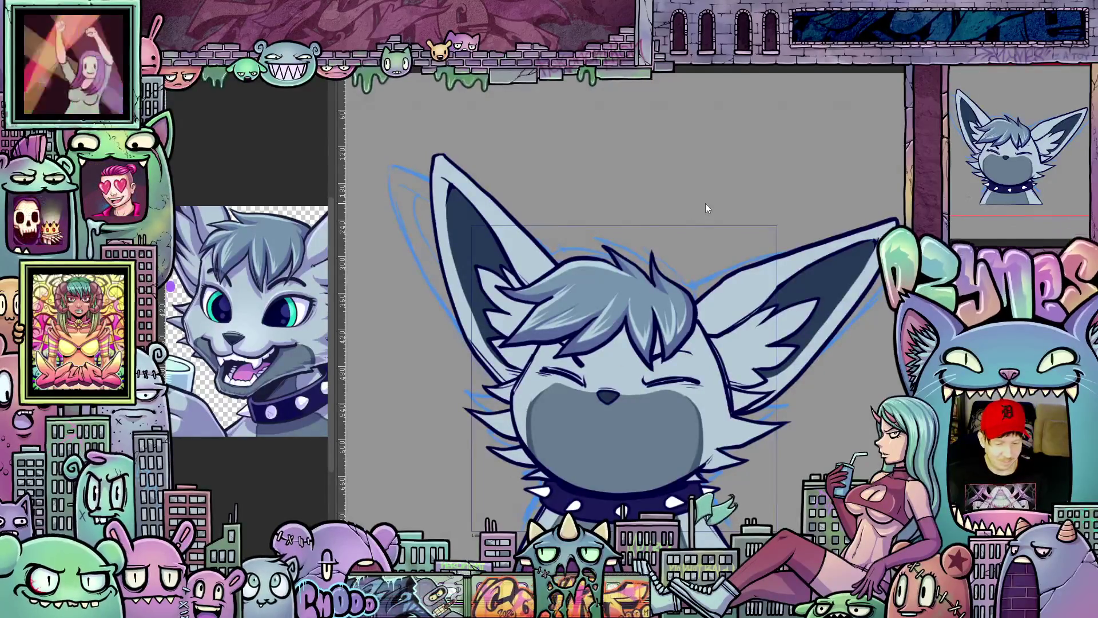
scroll(712, 201, down, 1)
Step: Zoom in and pan around the fox bust until the whole document frame is in view
mouse_move(752, 204)
mouse_down()
mouse_move(722, 208)
mouse_move(729, 193)
mouse_up()
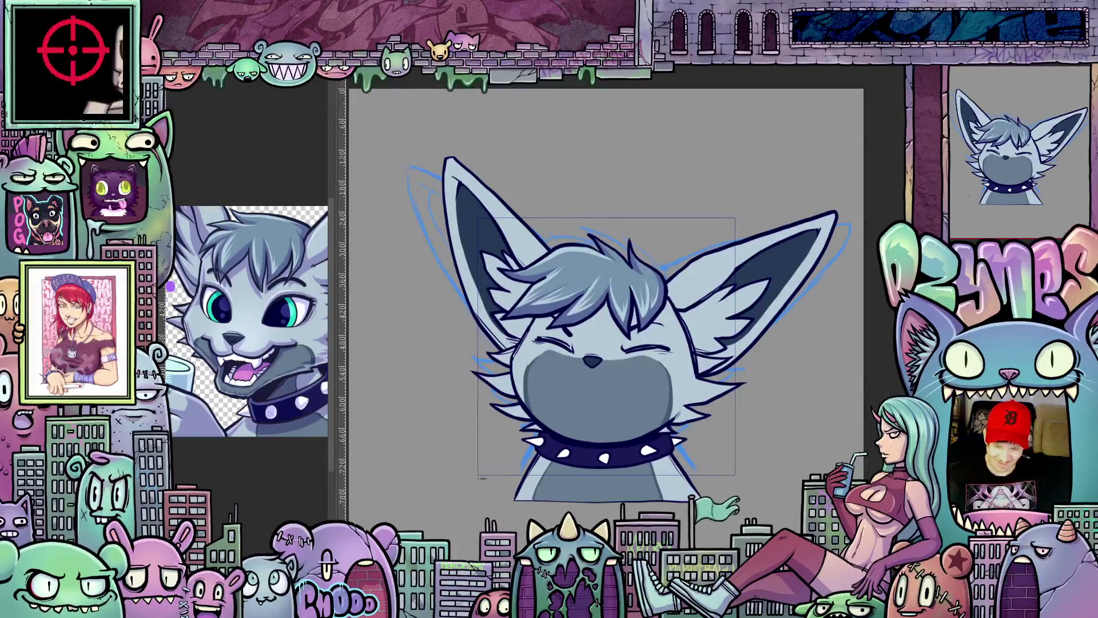
scroll(607, 326, down, 1)
scroll(656, 343, down, 1)
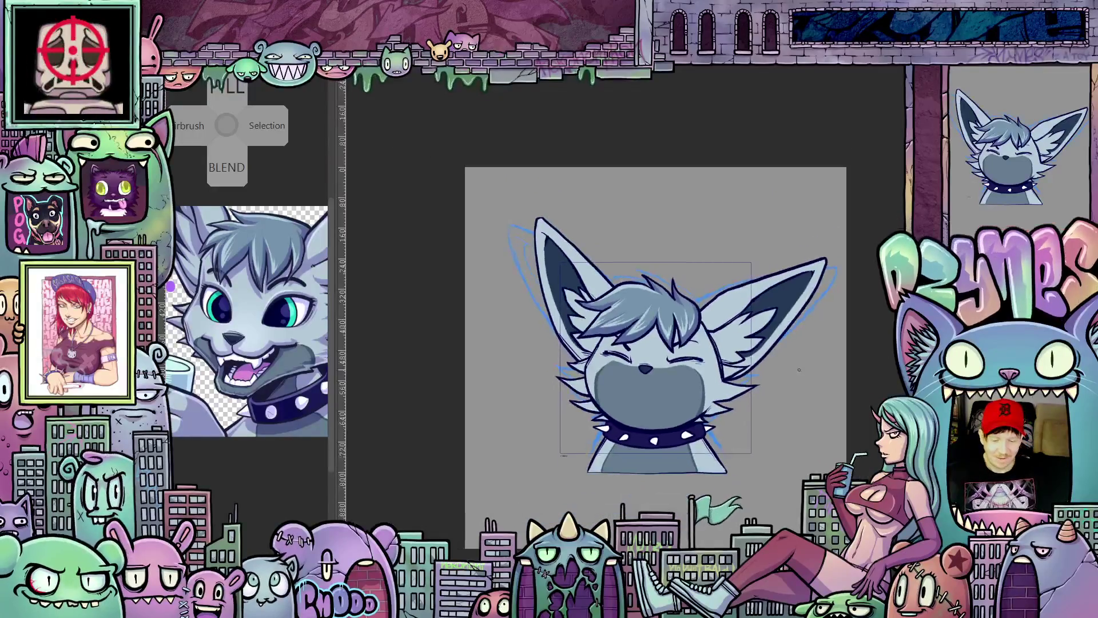
mouse_move(798, 368)
mouse_down()
mouse_move(755, 326)
mouse_move(773, 369)
mouse_up()
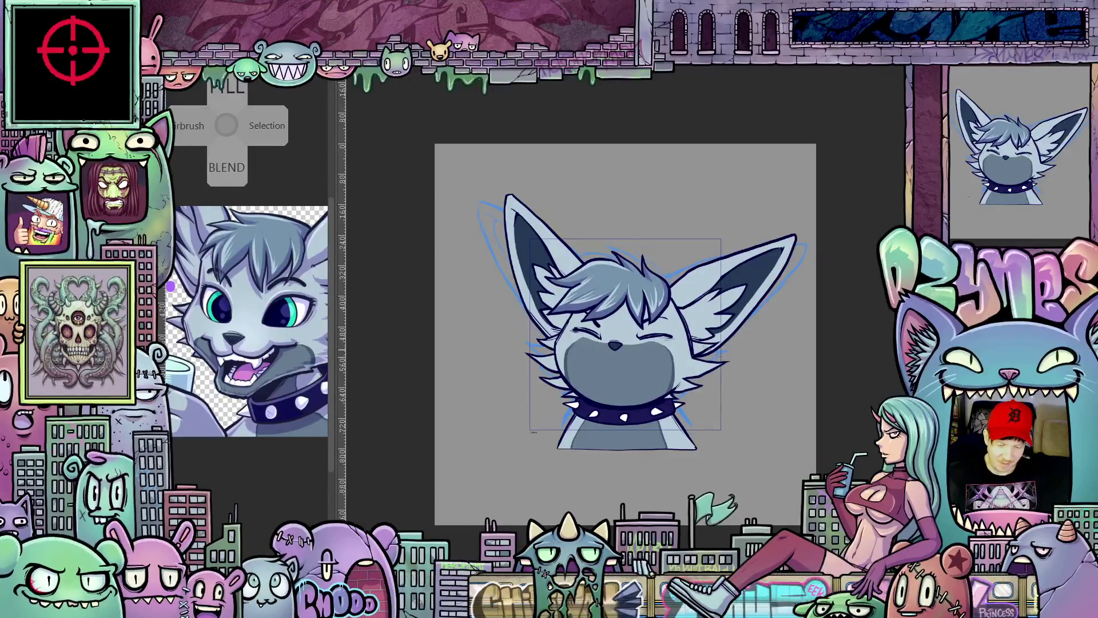
key(ctrl+plus)
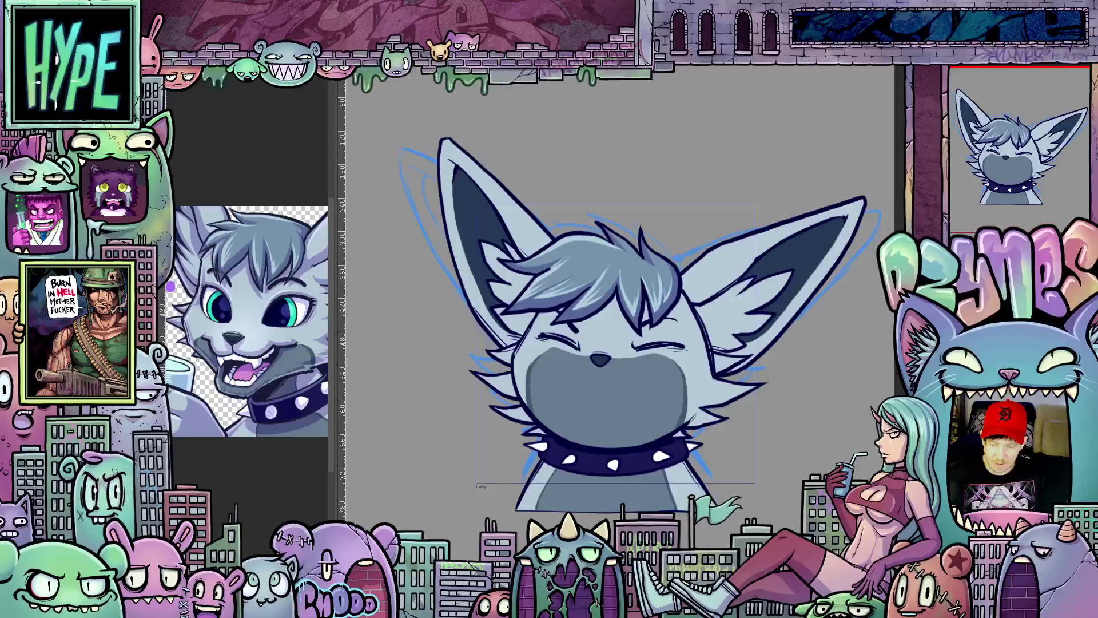
scroll(618, 343, down, 3)
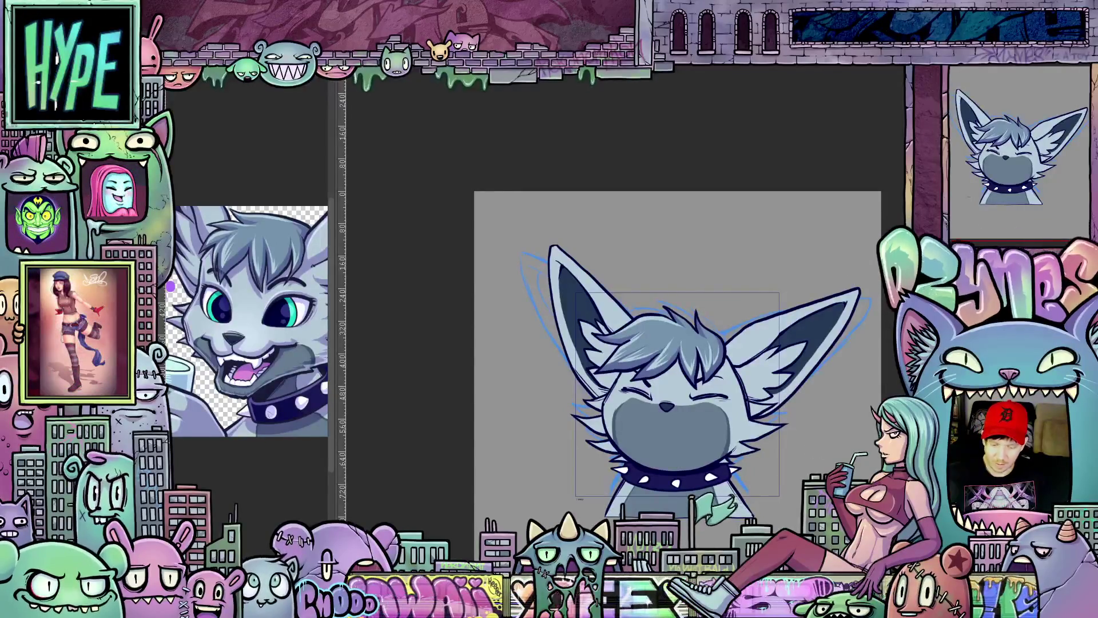
scroll(650, 360, right, 2)
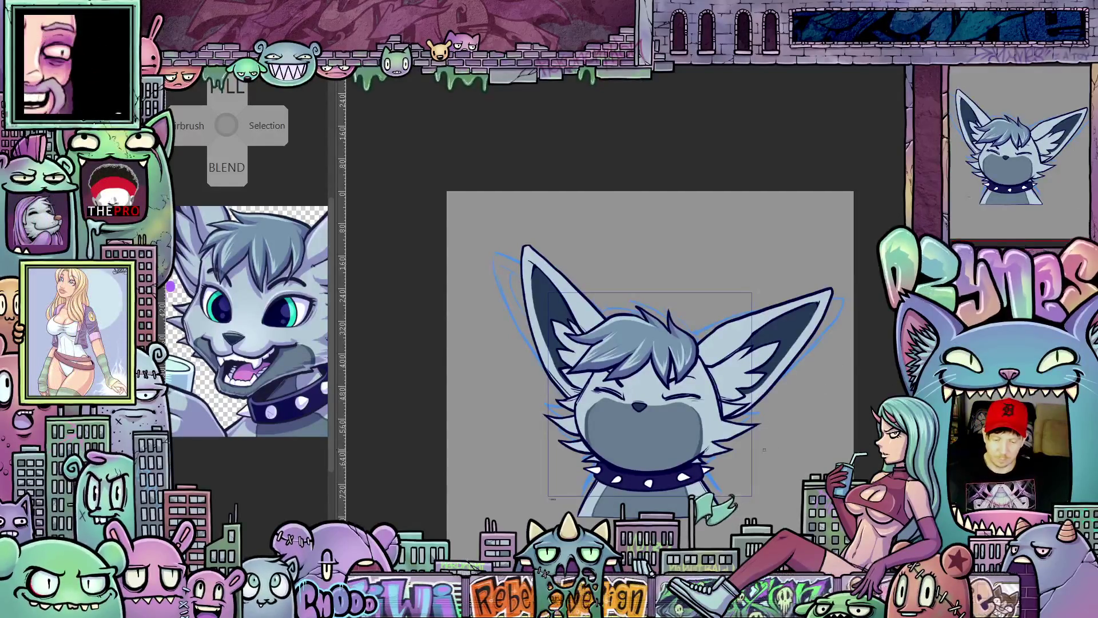
scroll(764, 453, up, 2)
scroll(843, 394, up, 1)
drag(843, 395, 788, 414)
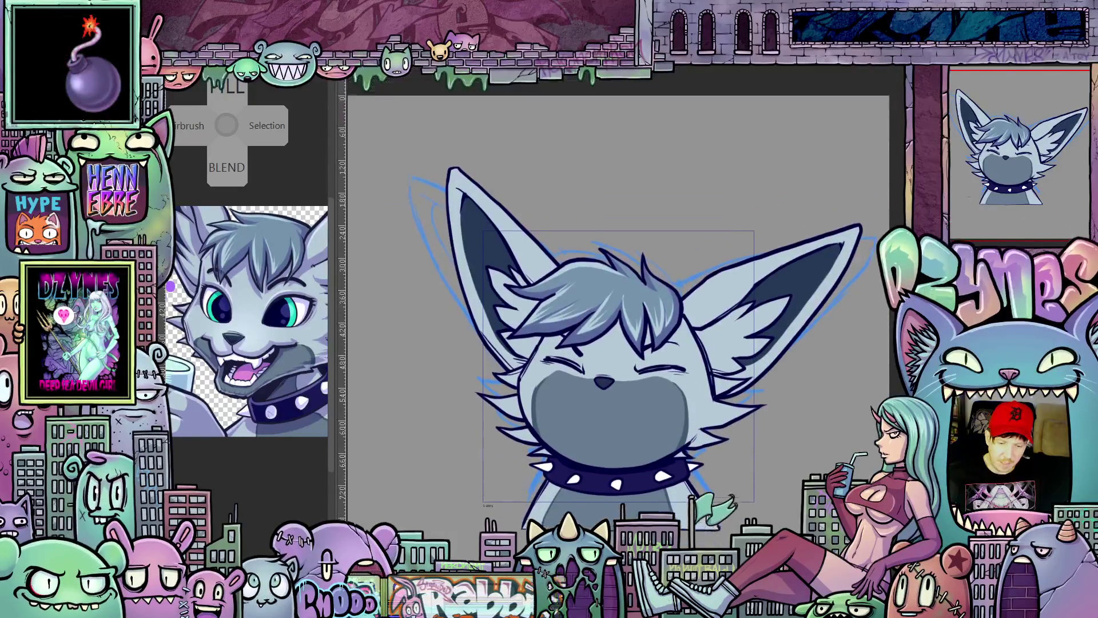
scroll(618, 343, down, 1)
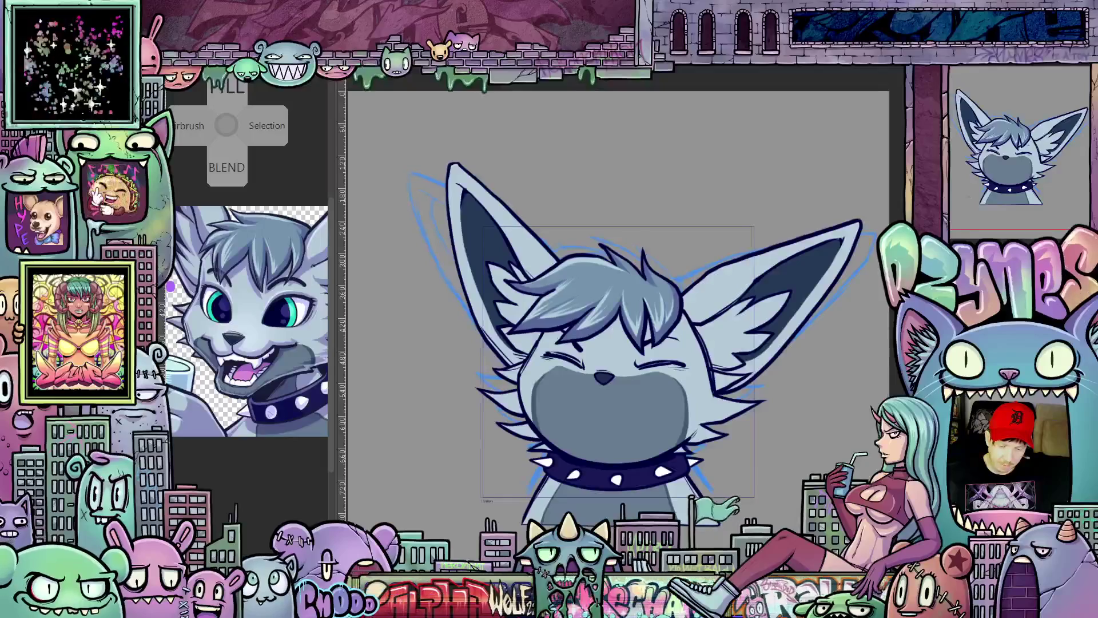
scroll(548, 343, right, 3)
scroll(549, 343, left, 3)
scroll(601, 344, left, 1)
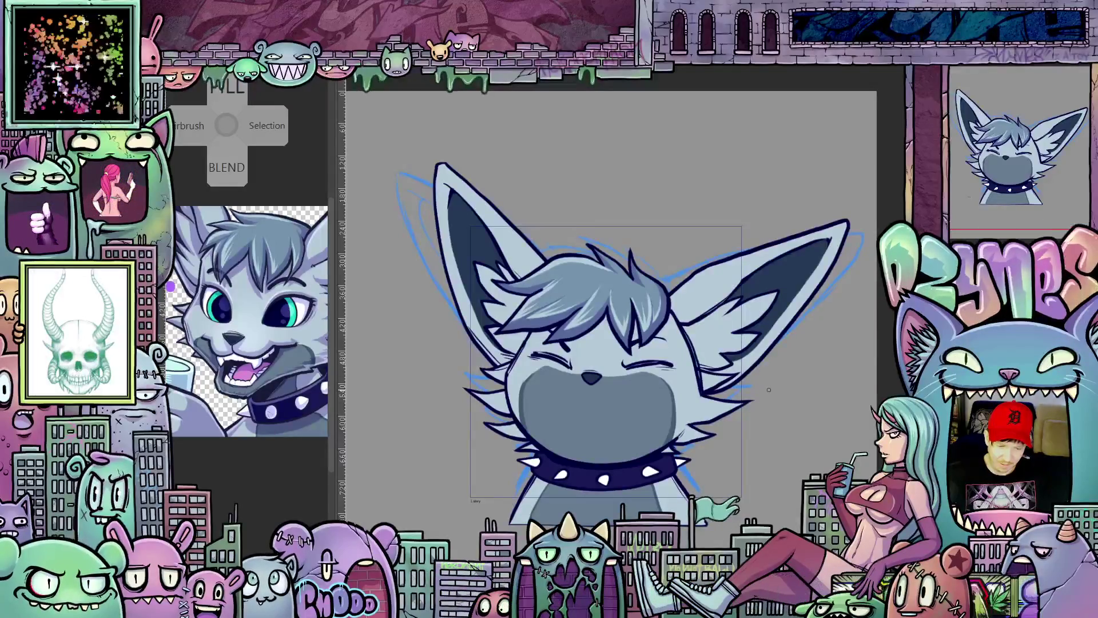
scroll(769, 389, down, 2)
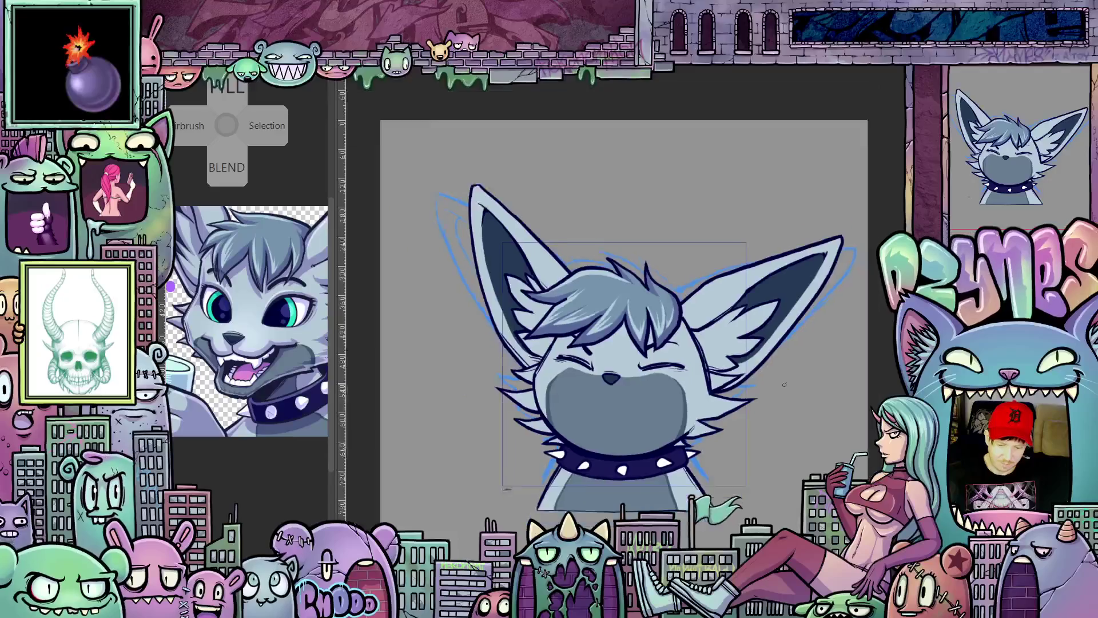
scroll(772, 403, down, 1)
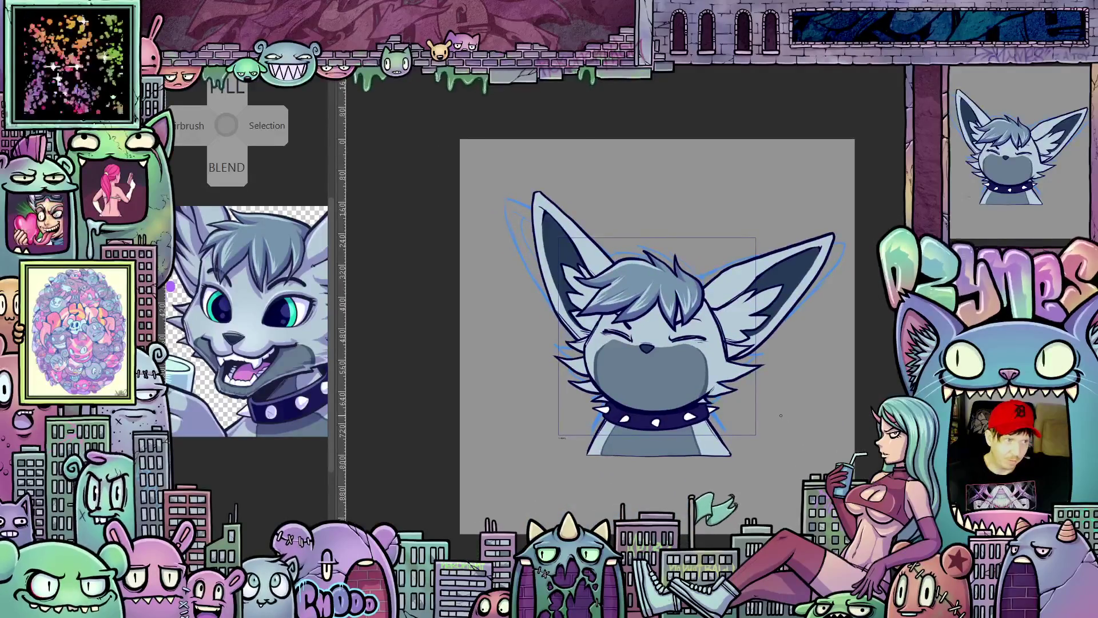
scroll(769, 403, up, 2)
scroll(768, 402, down, 1)
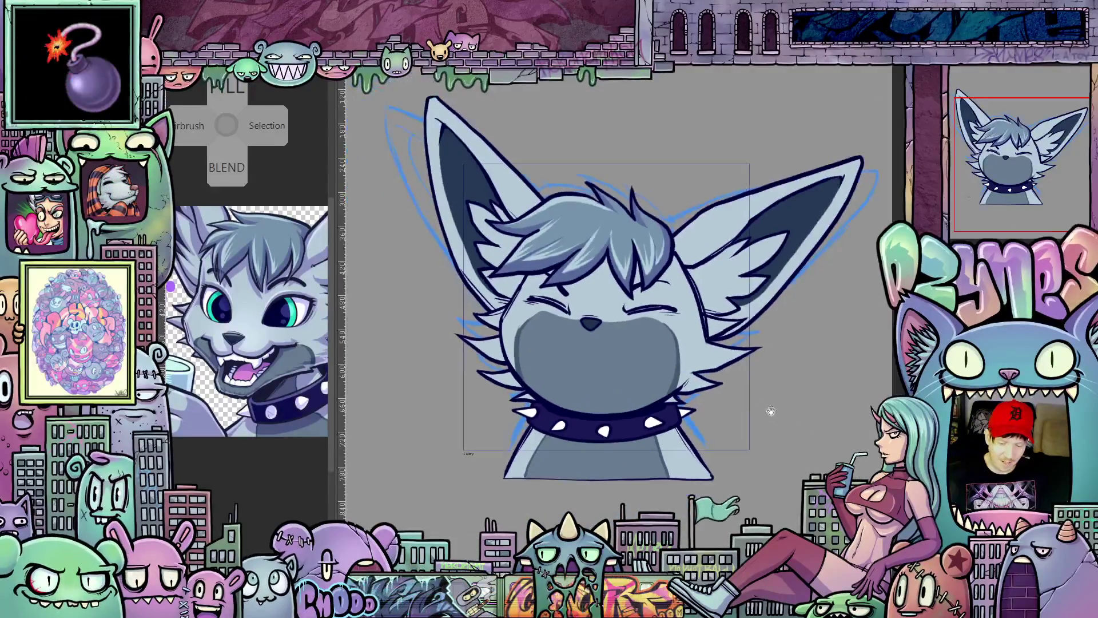
drag(777, 474, 781, 424)
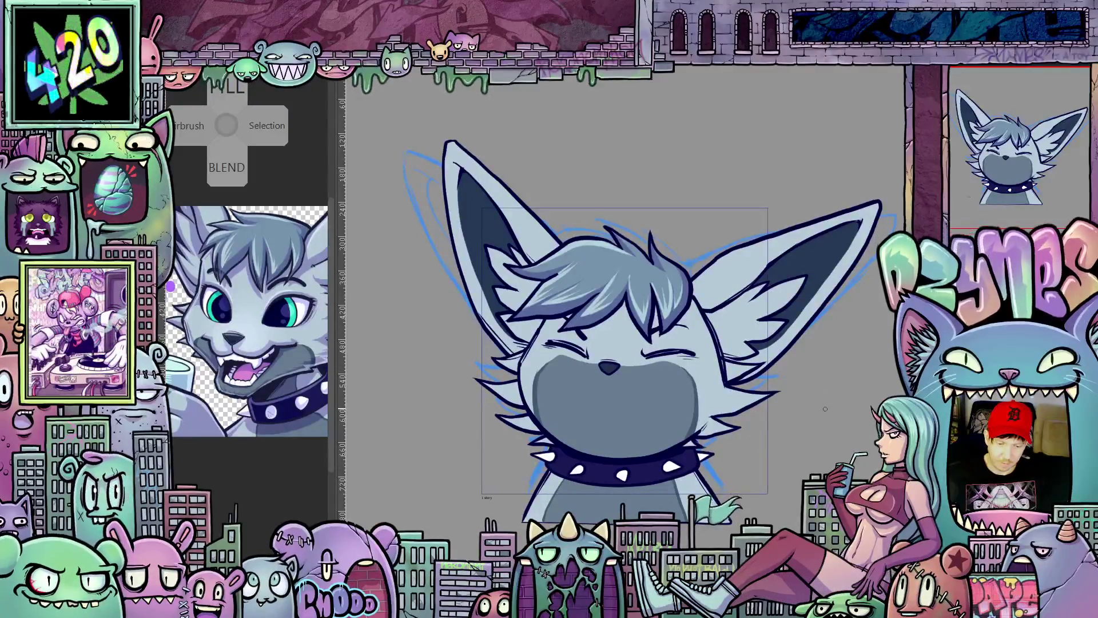
drag(849, 426, 832, 428)
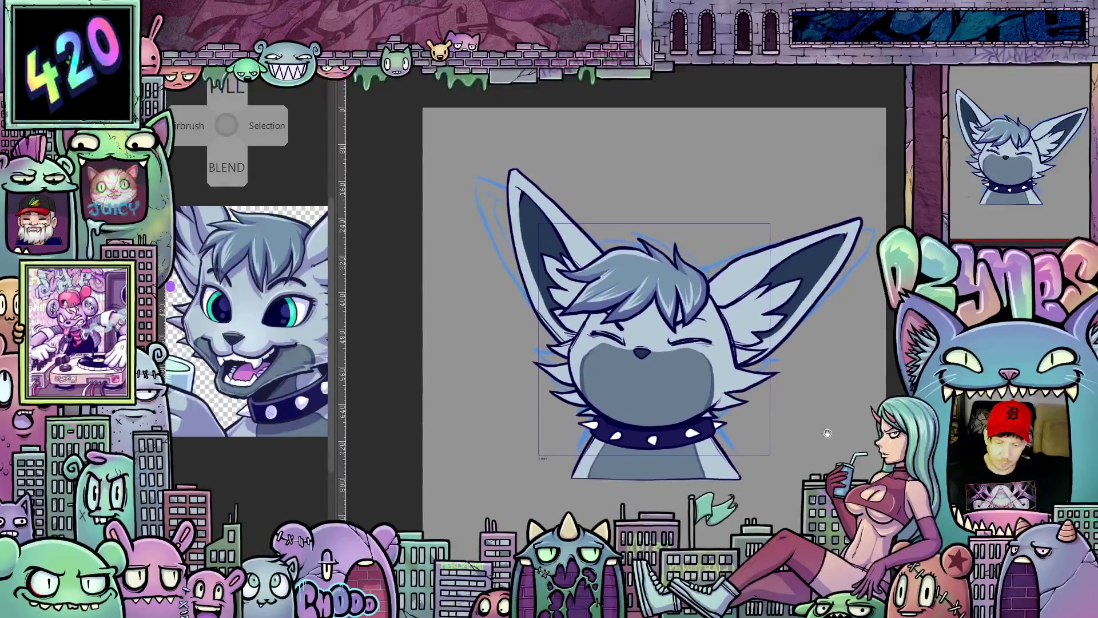
Step: Clear the blue sketch lines around the fox and above the hair, leaving clean lineart
key(h)
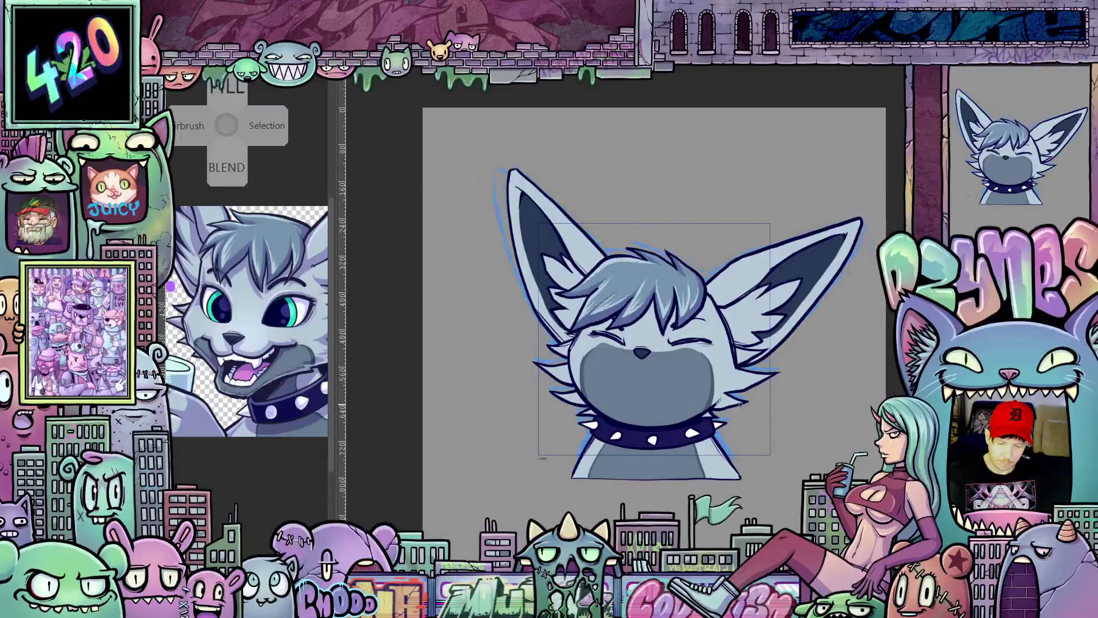
key(ctrl+z)
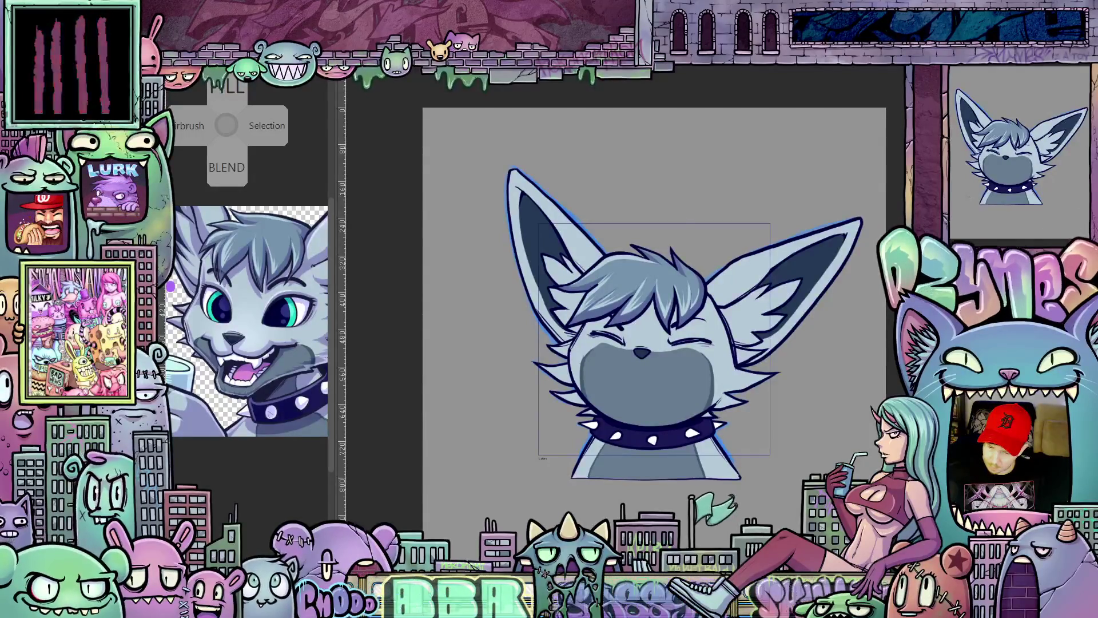
click(977, 71)
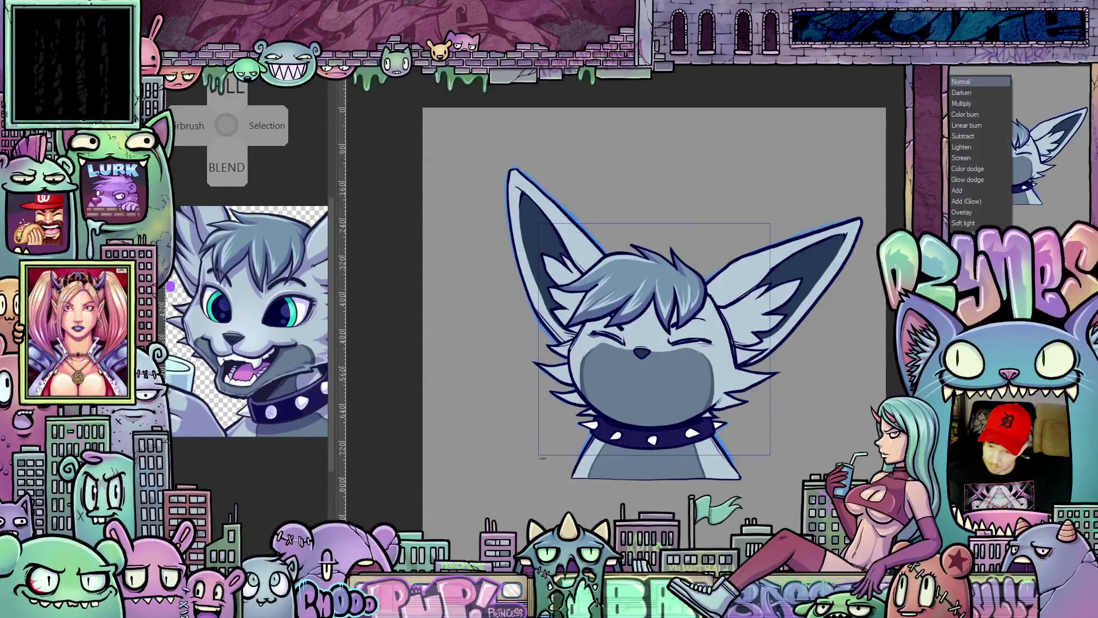
Step: Set the shading layer's blending mode and brush darker shading patches inside the right-hand ear
click(970, 110)
scroll(734, 330, up, 2)
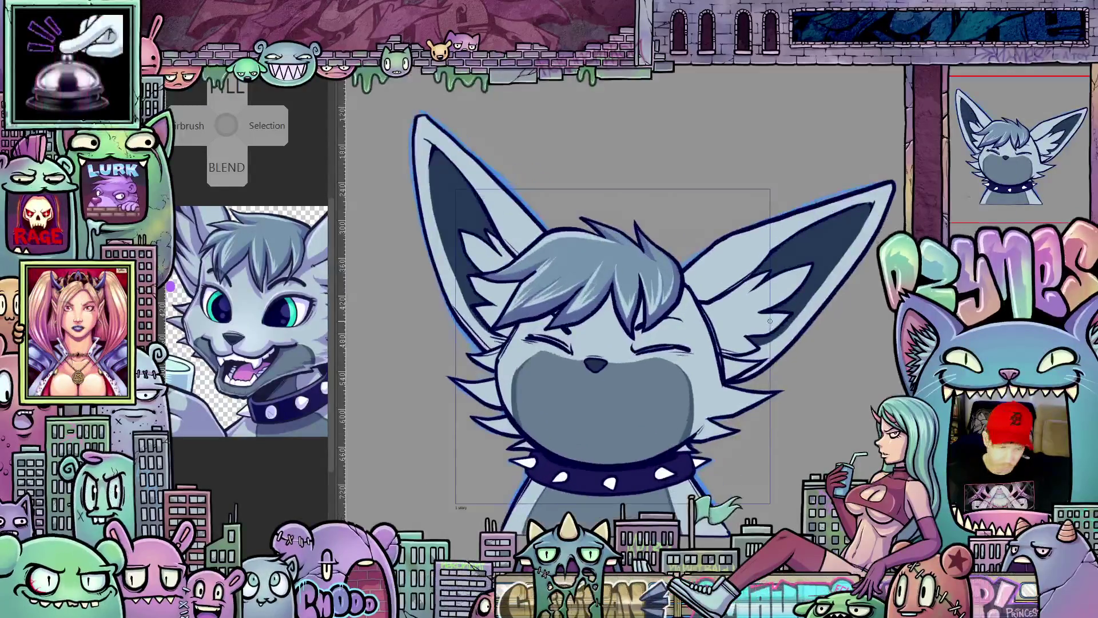
scroll(734, 330, up, 2)
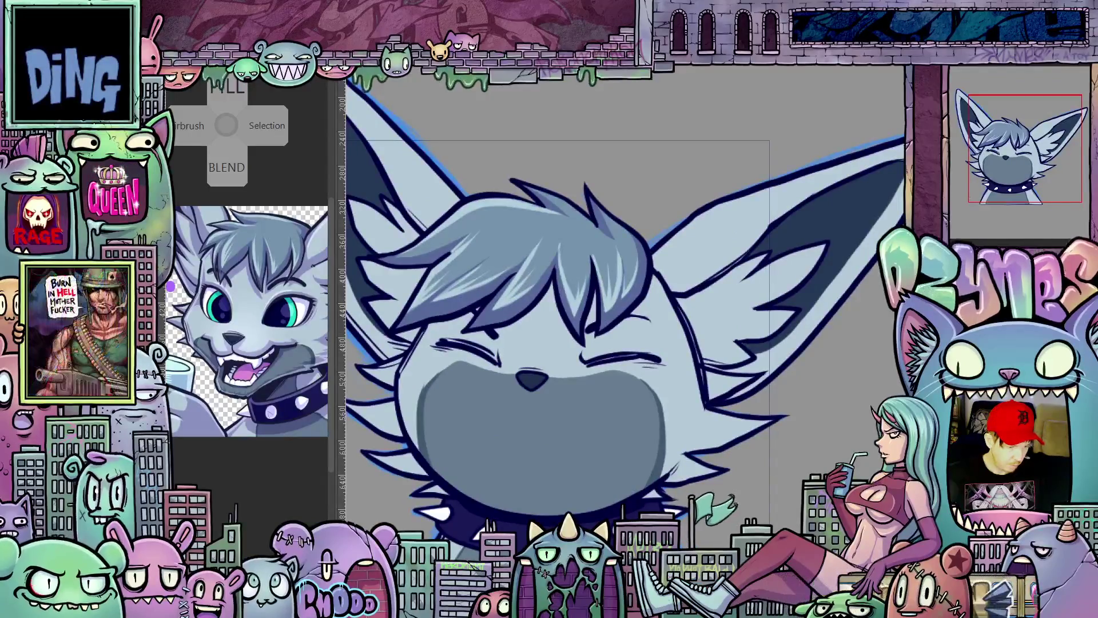
scroll(772, 214, up, 2)
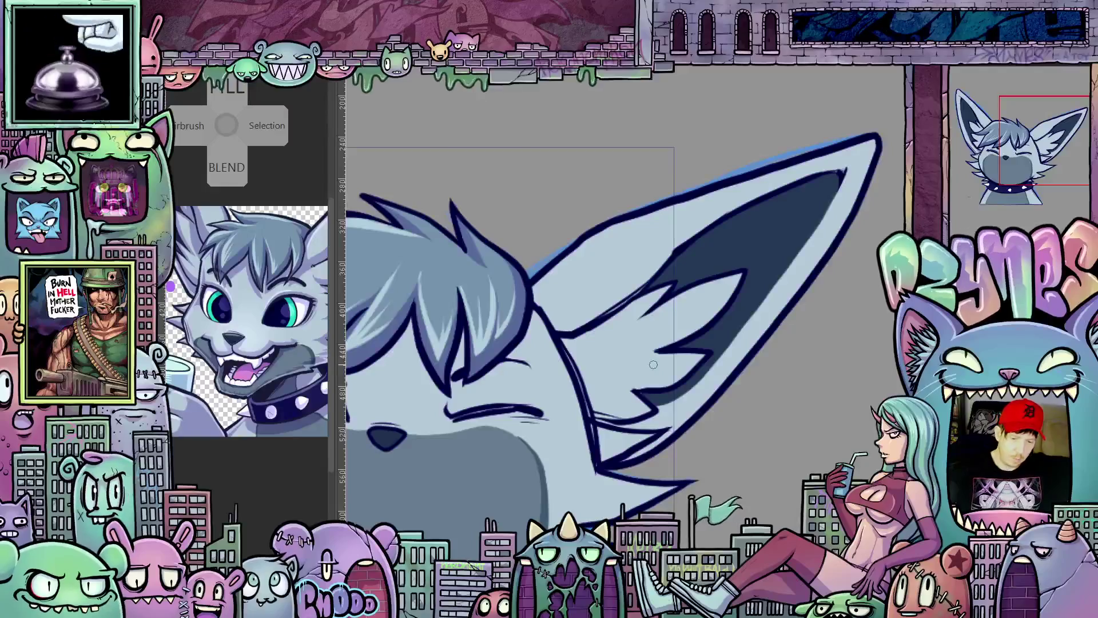
key(minus)
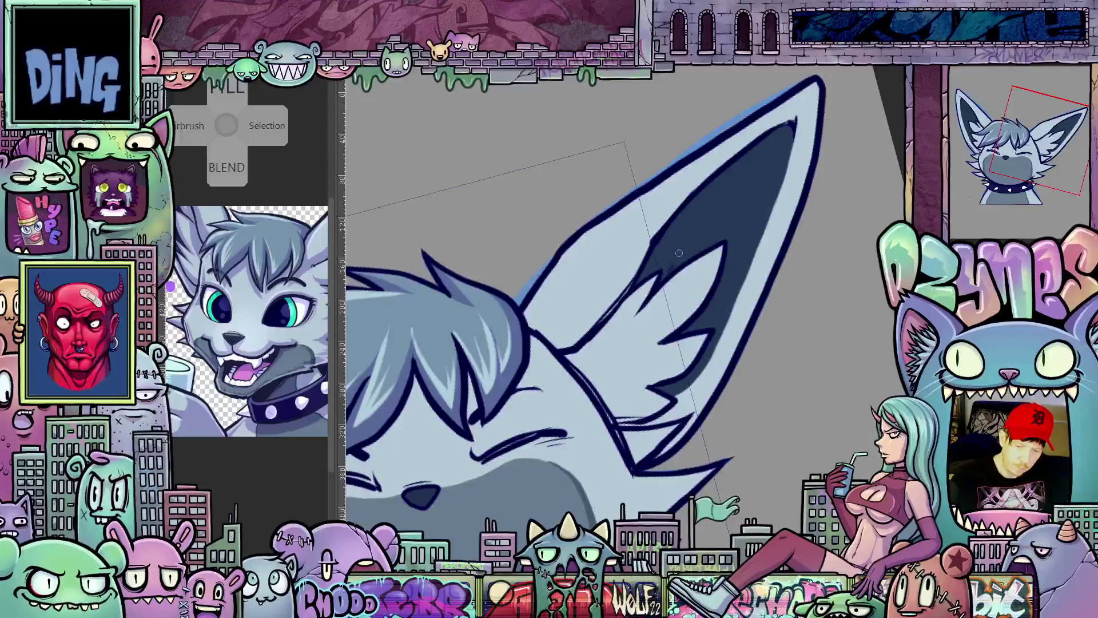
drag(729, 206, 773, 133)
drag(720, 176, 682, 224)
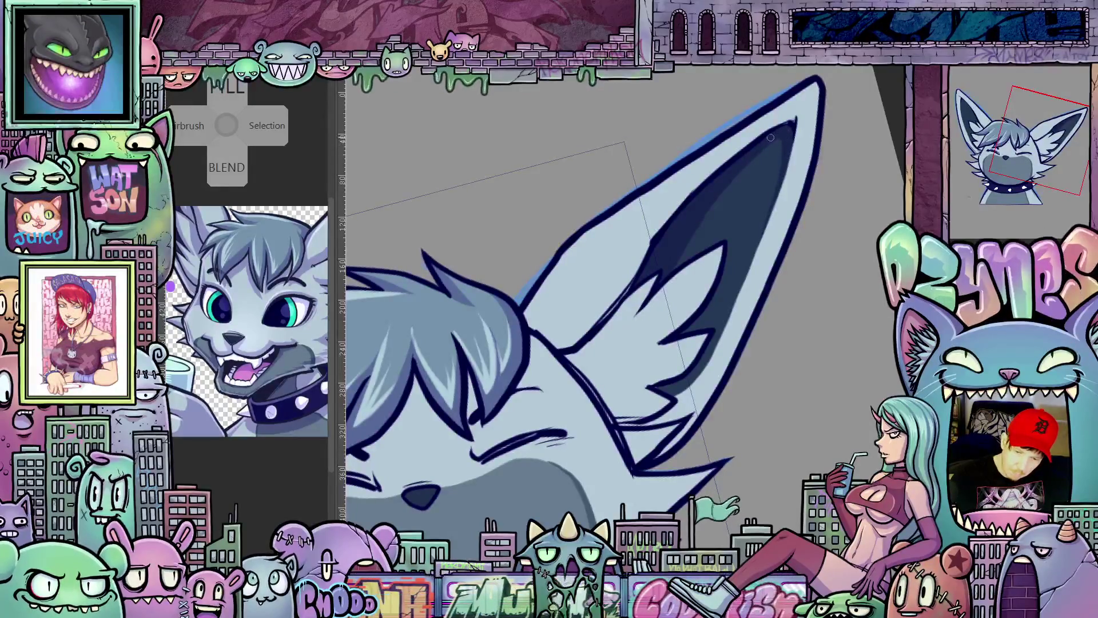
Step: Paint a light fur stroke inside the right ear's dark inner area, then hide the face and collar
mouse_move(769, 320)
mouse_down()
mouse_move(748, 260)
mouse_move(661, 253)
mouse_up()
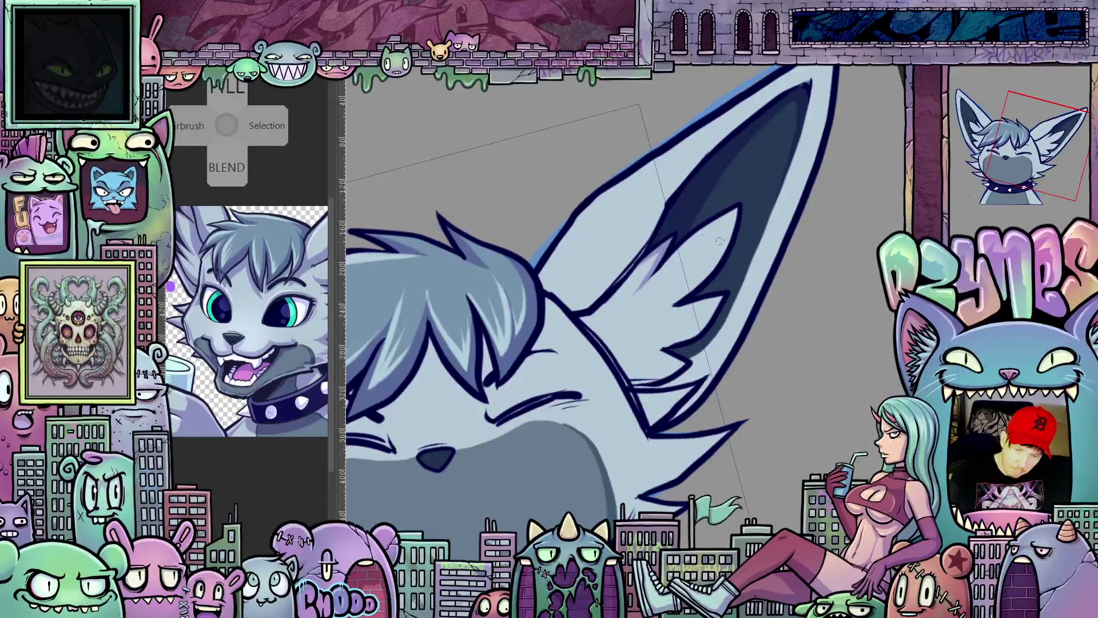
drag(734, 207, 676, 301)
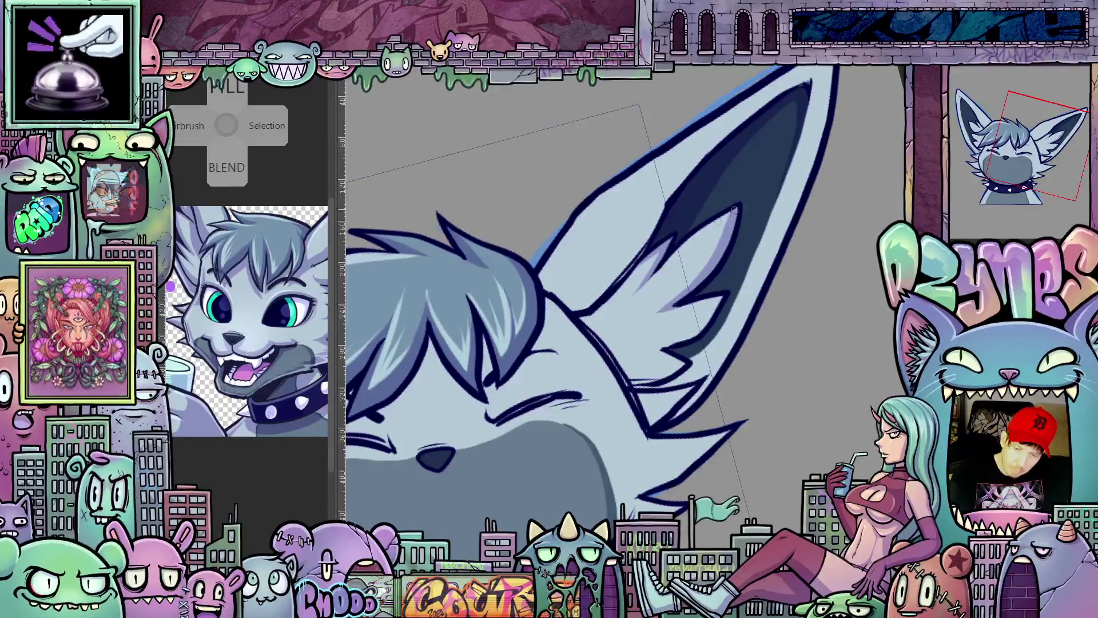
drag(737, 319, 697, 274)
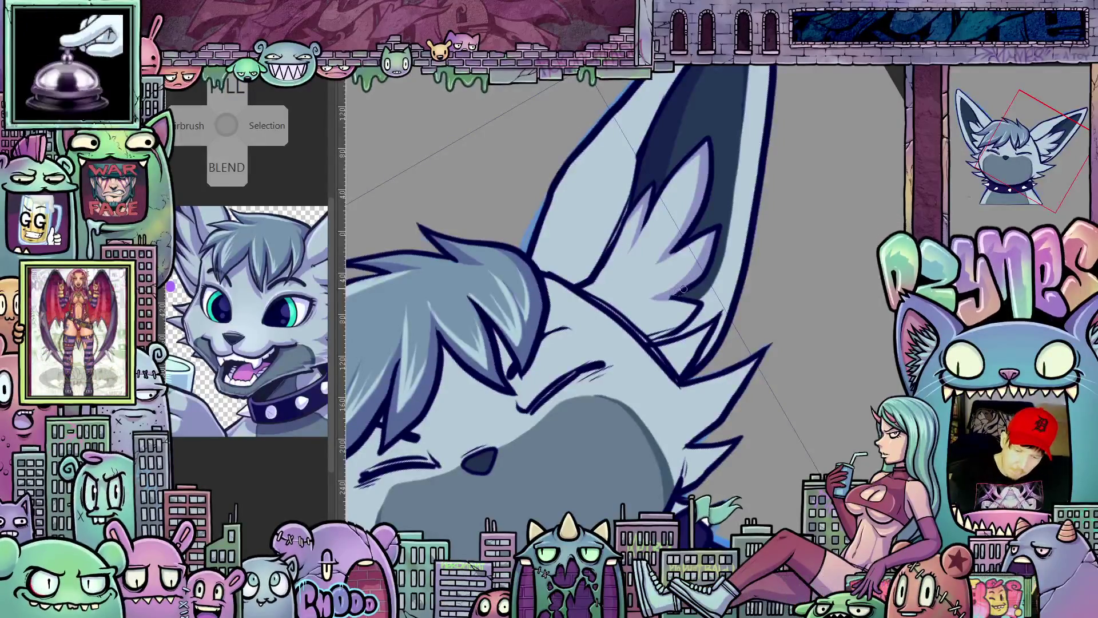
drag(793, 303, 635, 339)
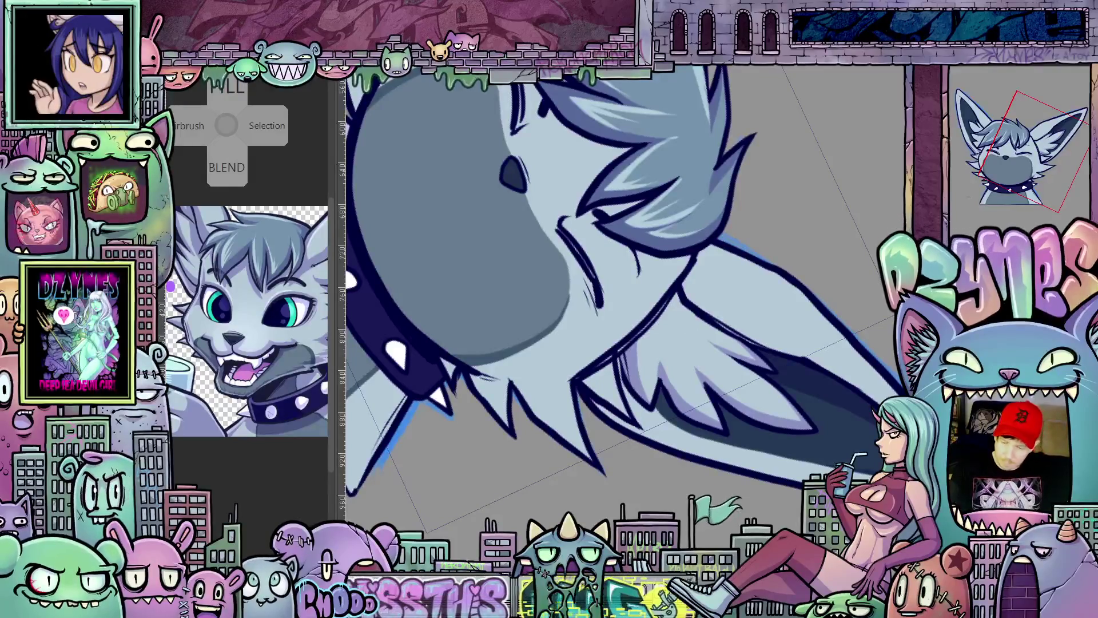
key(ctrl+z)
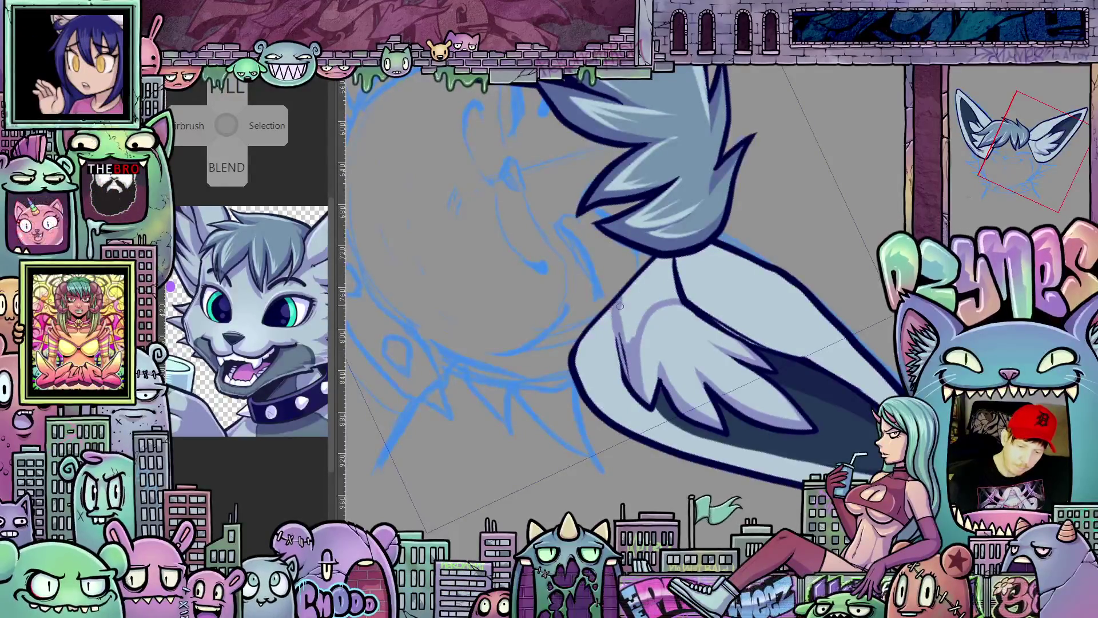
Step: Briefly fill the ear with lavender, revert to light blue-grey, and rotate the view around the right ear
click(655, 298)
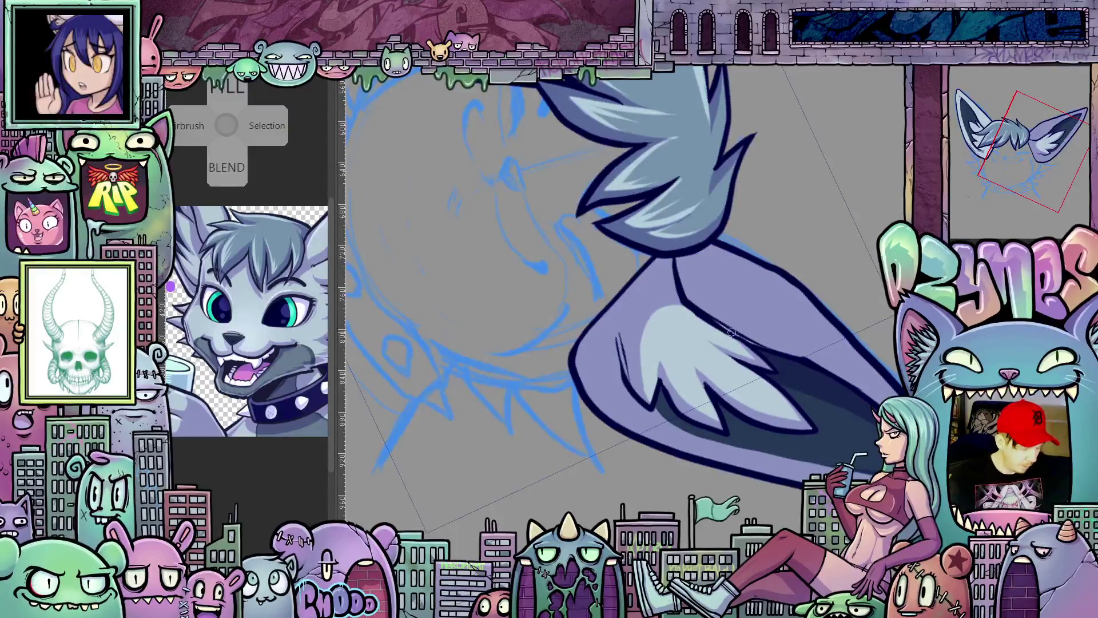
click(712, 313)
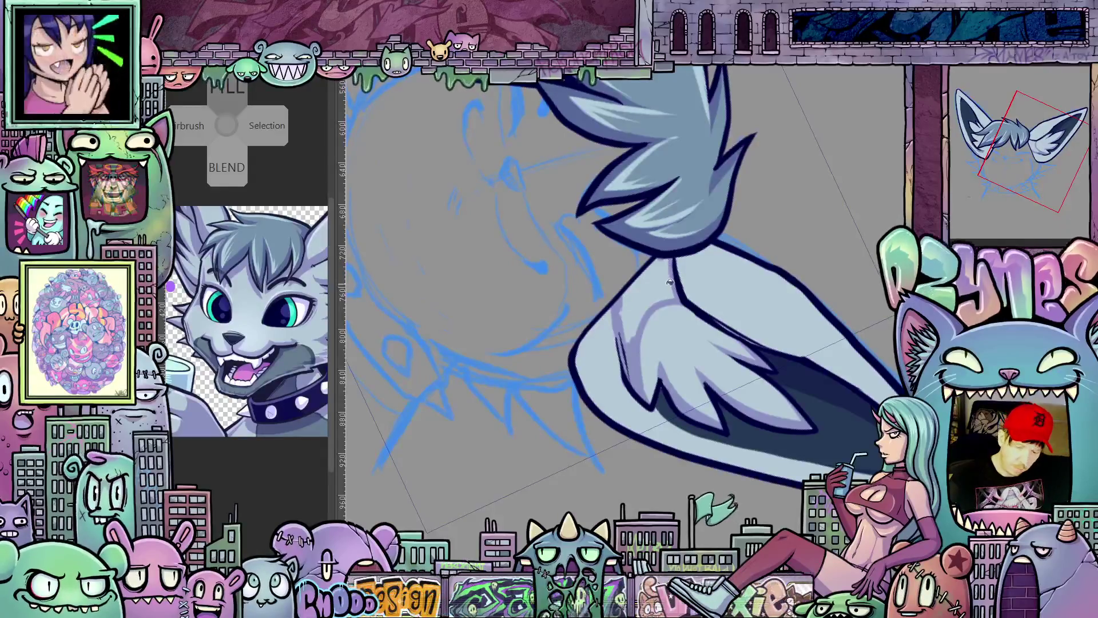
mouse_move(670, 282)
mouse_down()
mouse_move(601, 257)
mouse_move(715, 332)
mouse_up()
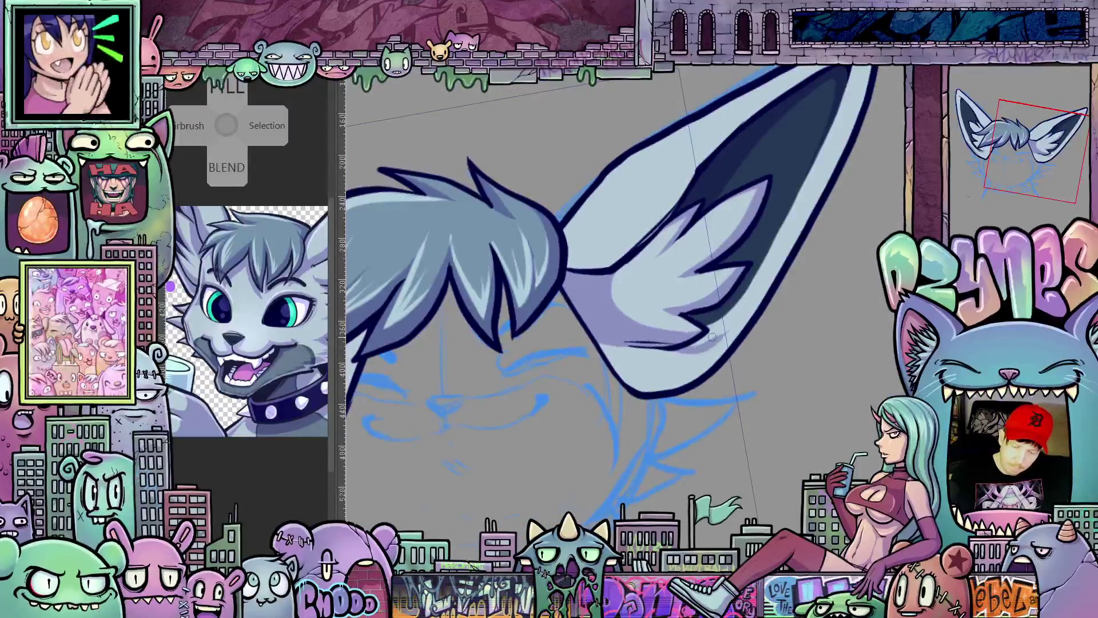
mouse_move(772, 320)
mouse_down()
mouse_move(820, 160)
mouse_move(772, 281)
mouse_up()
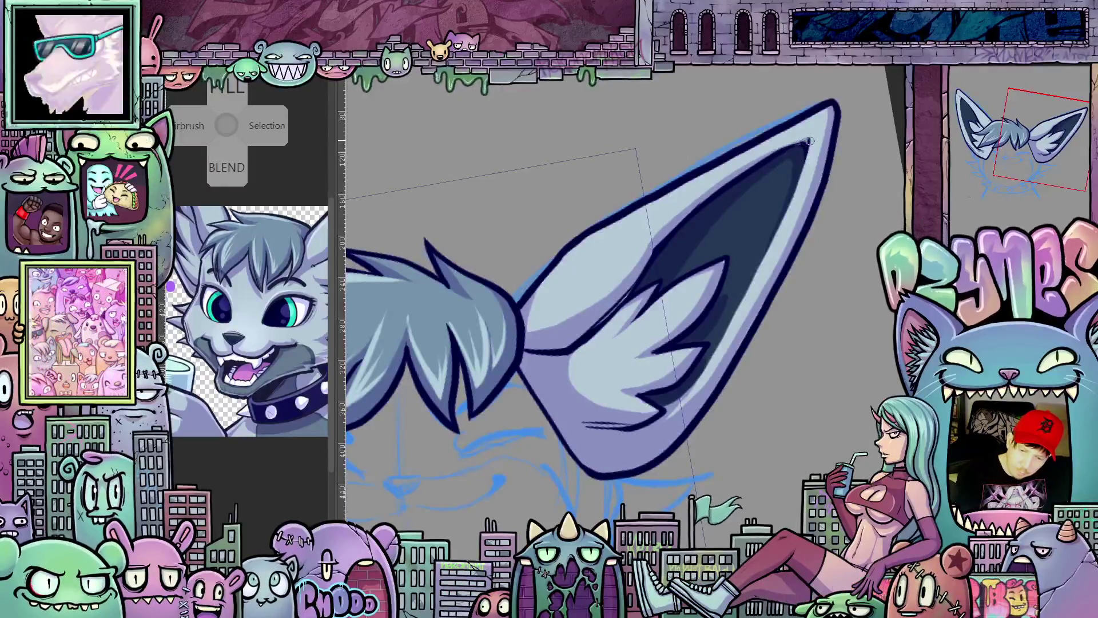
drag(793, 188, 750, 216)
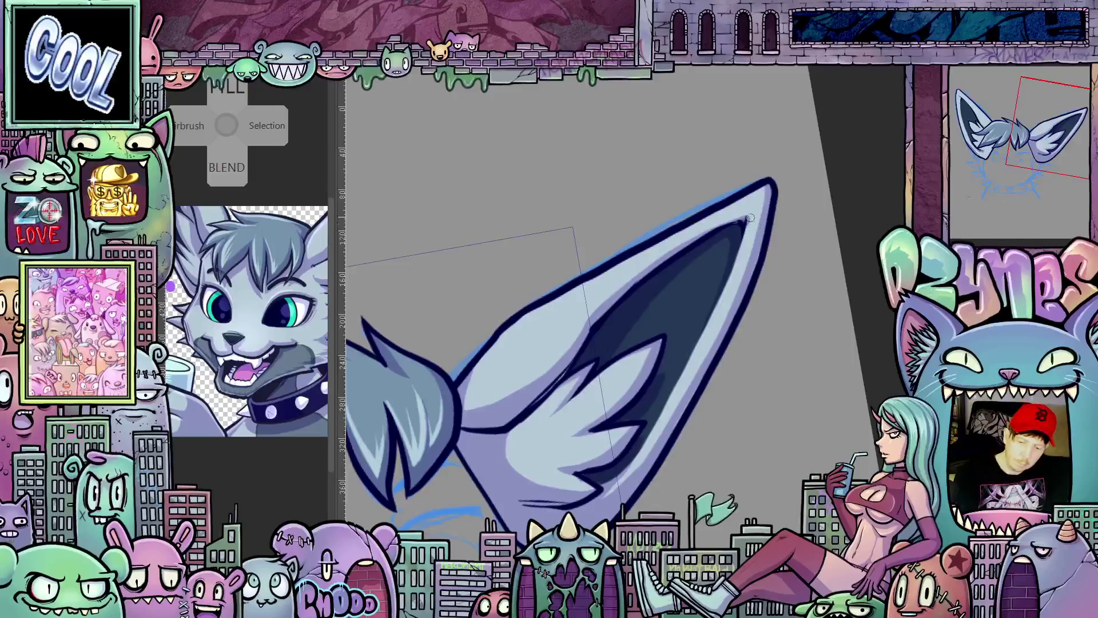
drag(740, 290, 797, 309)
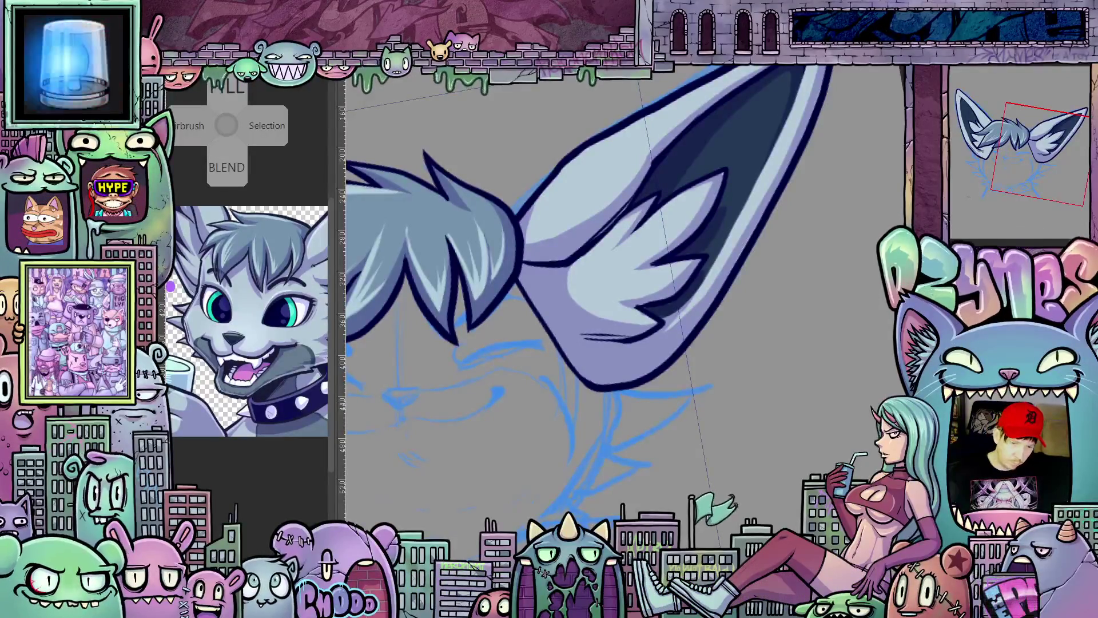
Step: Inspect both ears from several angles, then hide the hair tuft so only the ears show
drag(549, 258, 611, 325)
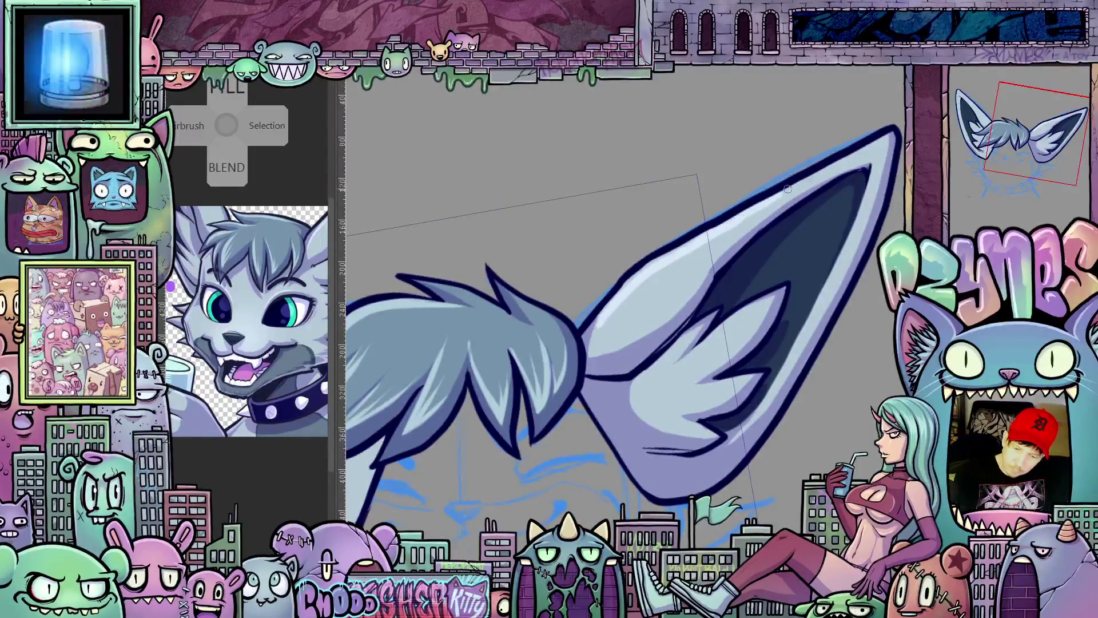
drag(696, 328, 683, 279)
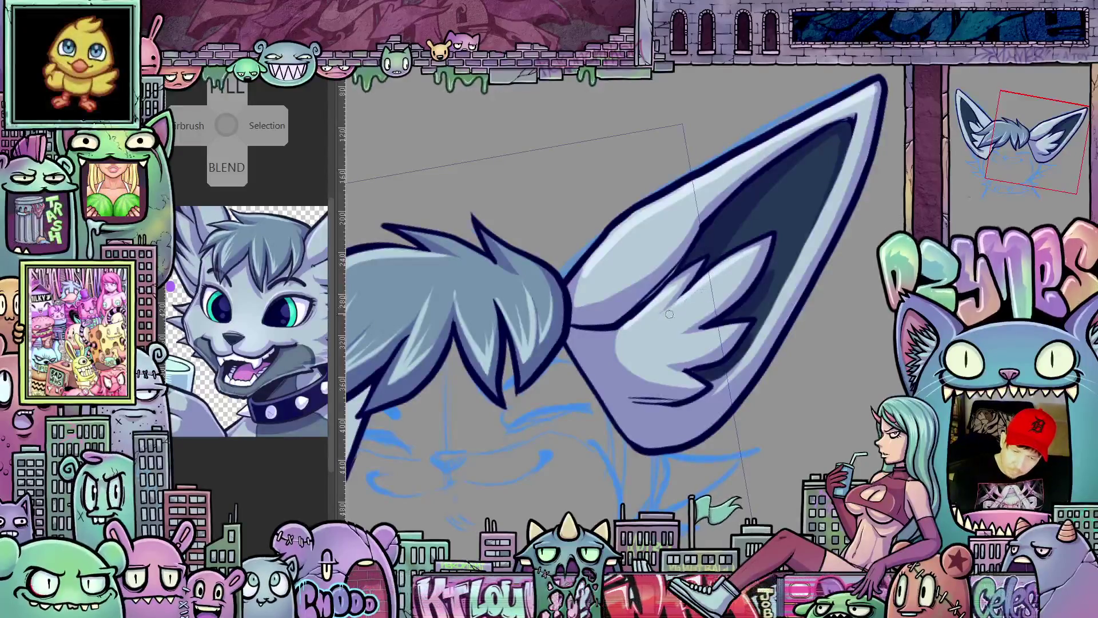
drag(812, 386, 681, 301)
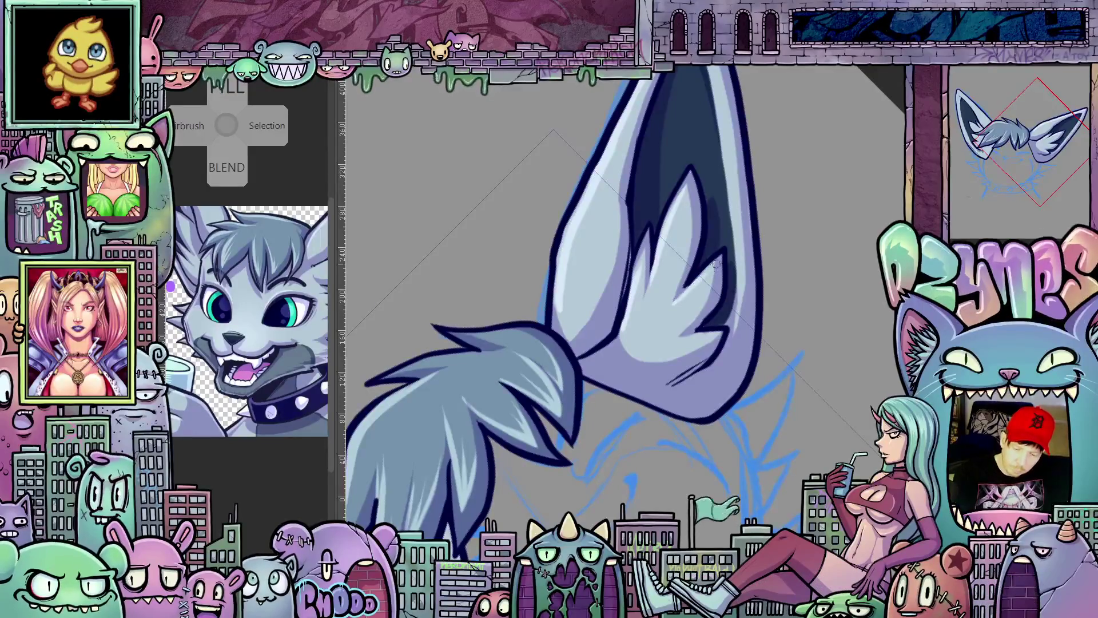
mouse_move(729, 322)
mouse_down()
mouse_move(660, 453)
mouse_move(677, 466)
mouse_up()
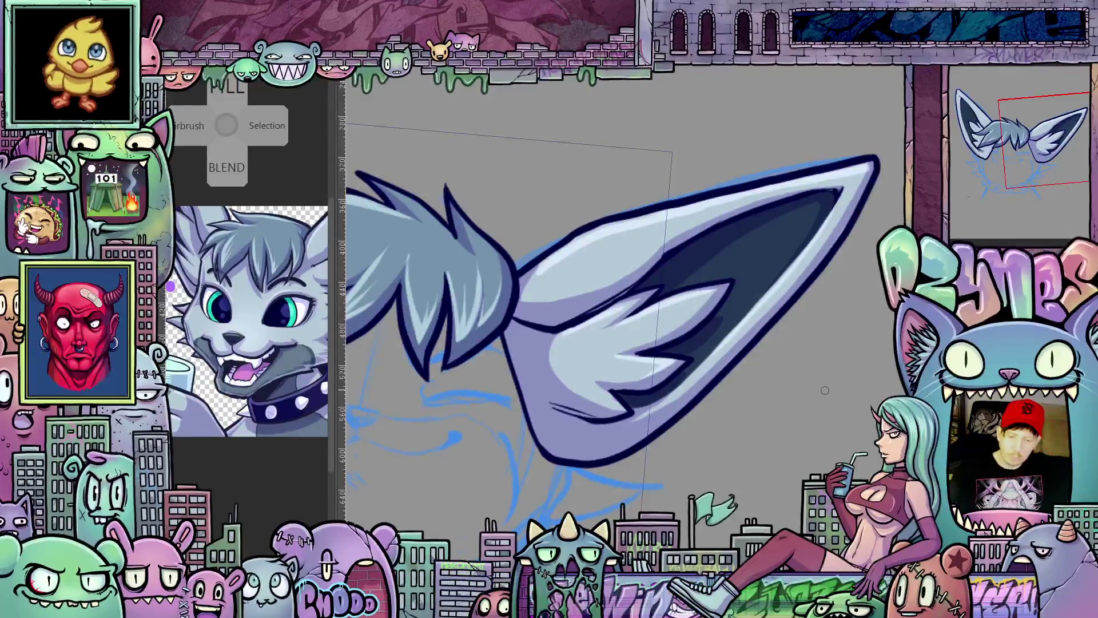
drag(824, 390, 826, 446)
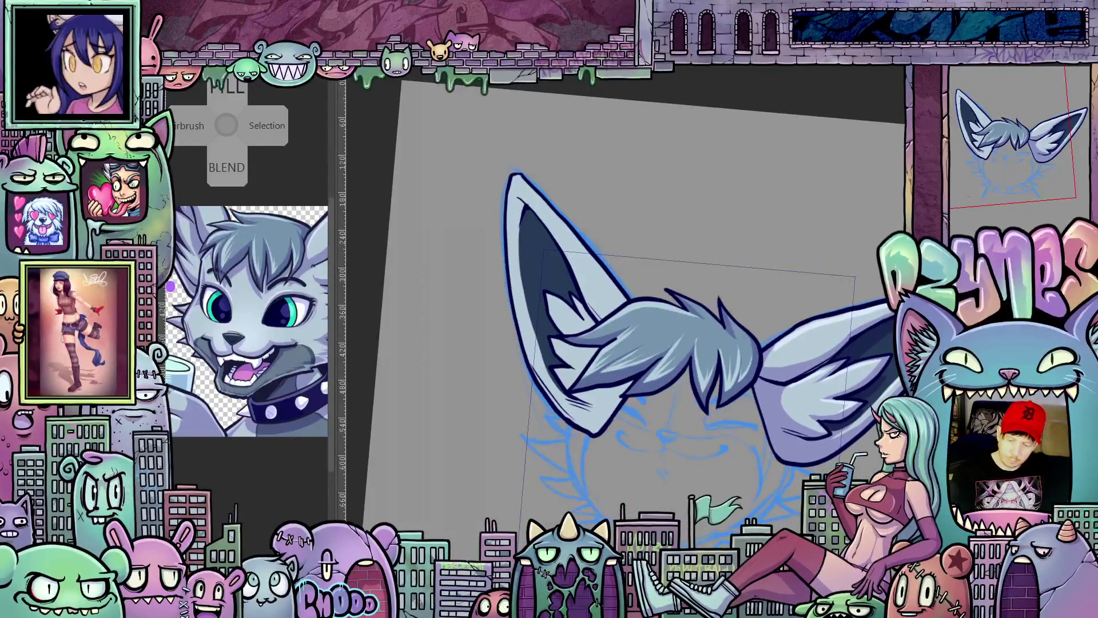
mouse_move(819, 318)
mouse_down()
mouse_move(834, 339)
mouse_move(626, 293)
mouse_up()
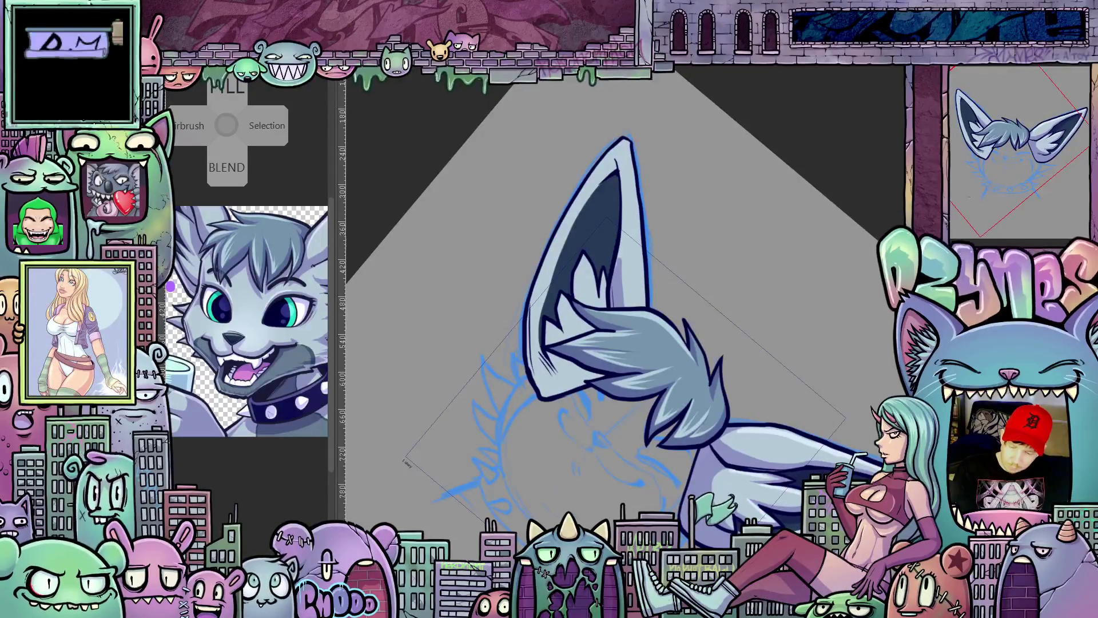
key(ctrl+z)
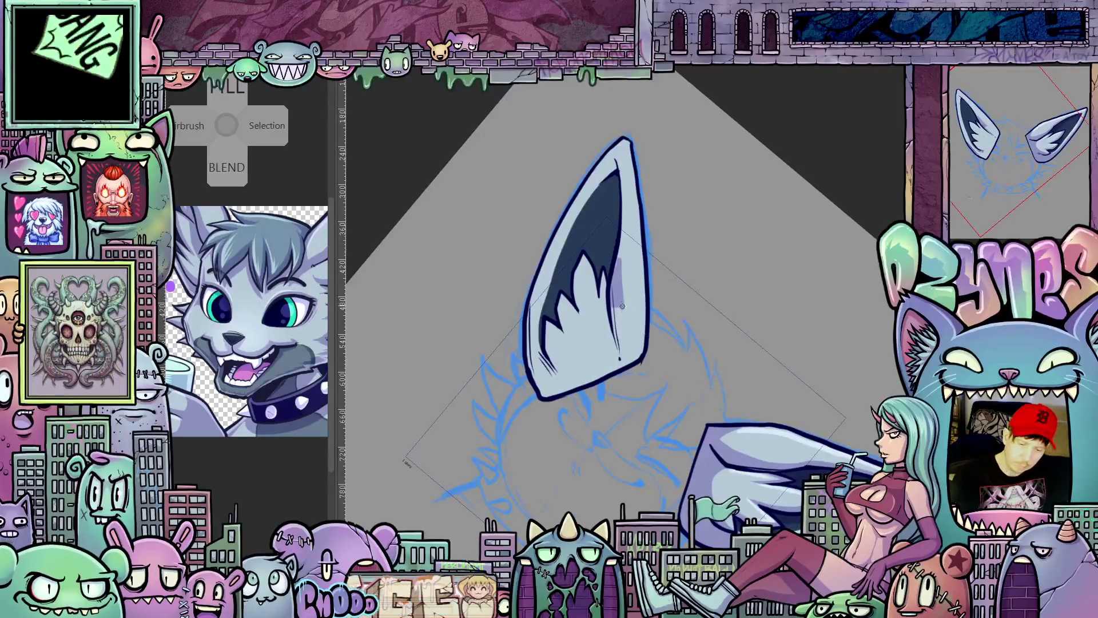
Step: Add a grey shading stroke and a thin dark line inside the left ear, then check it upright
drag(622, 305, 630, 345)
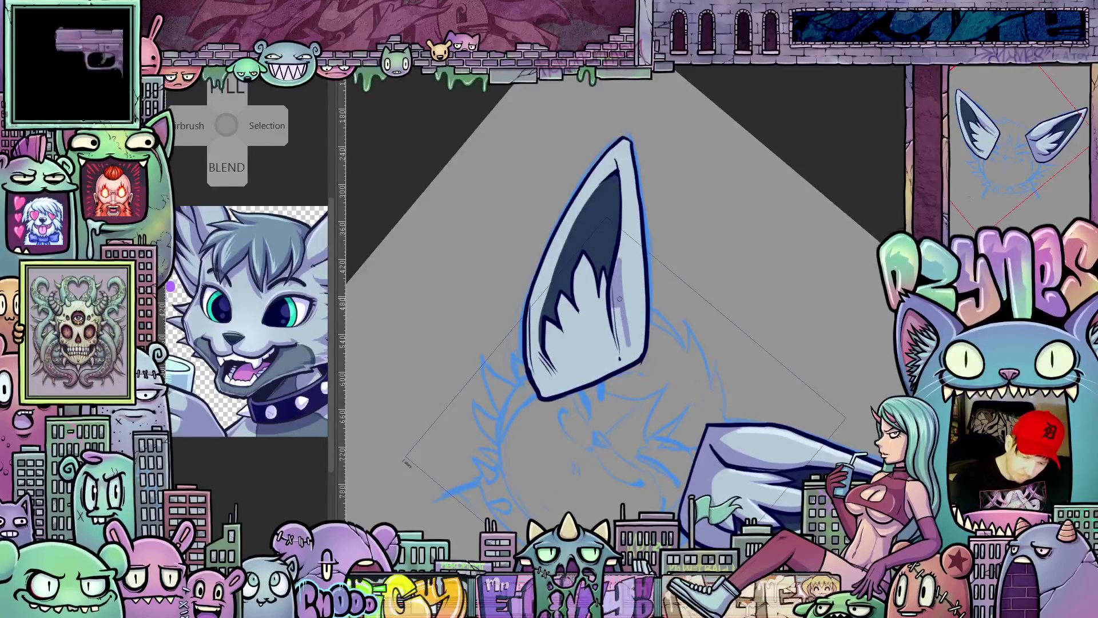
drag(615, 307, 621, 347)
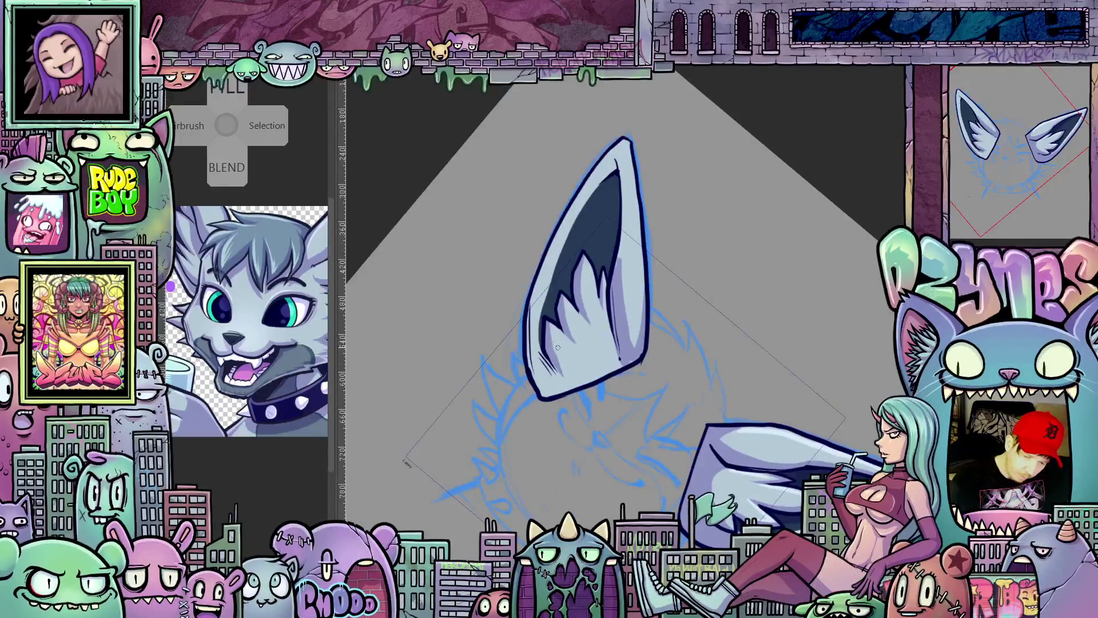
drag(559, 375, 600, 343)
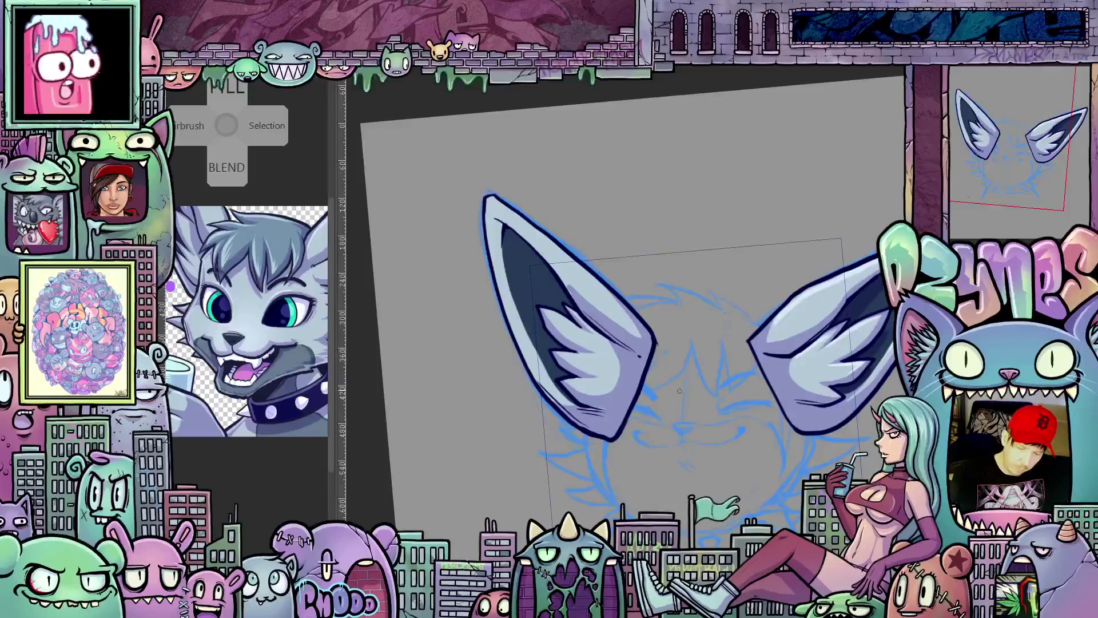
drag(646, 365, 639, 257)
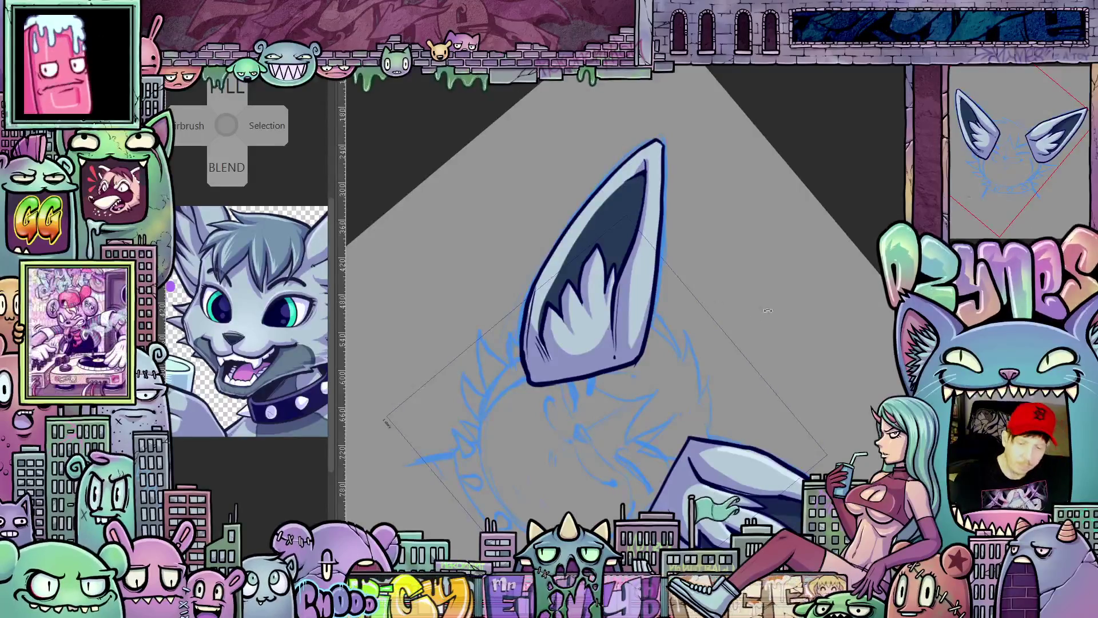
drag(638, 216, 589, 262)
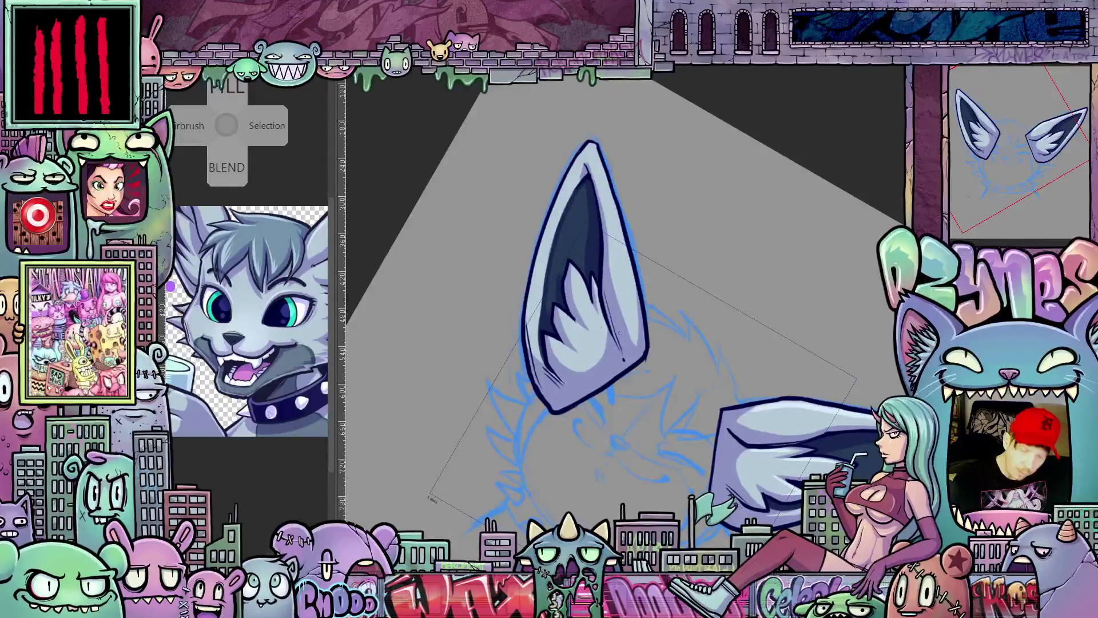
mouse_move(563, 307)
mouse_down()
mouse_move(745, 204)
mouse_move(576, 214)
mouse_up()
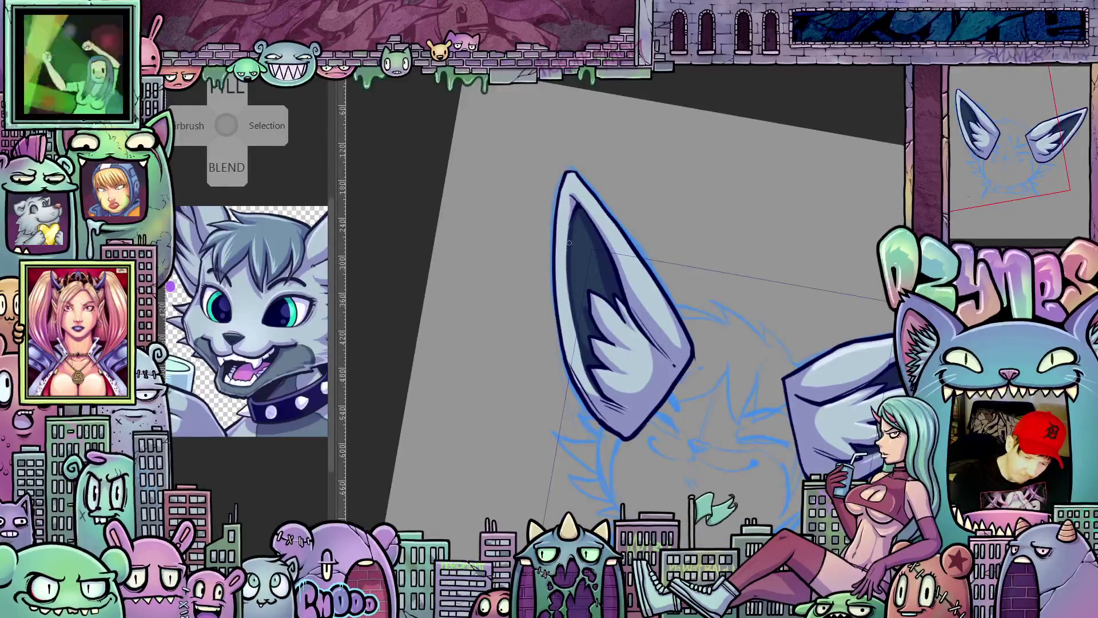
mouse_move(739, 435)
mouse_down()
mouse_move(761, 420)
mouse_move(704, 480)
mouse_move(565, 294)
mouse_up()
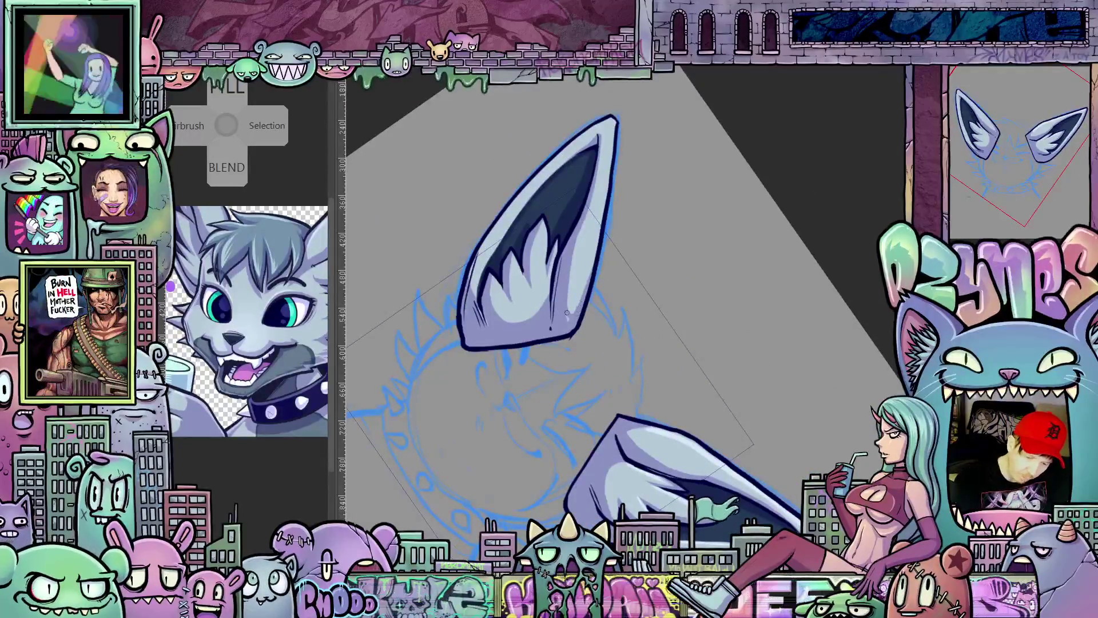
drag(573, 323, 724, 356)
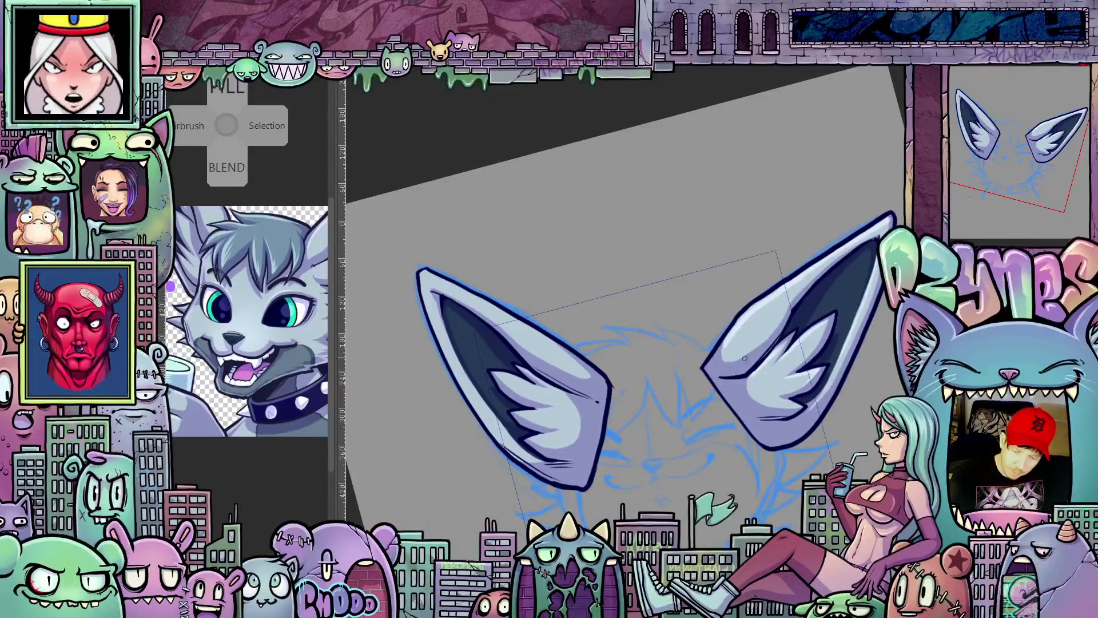
drag(762, 350, 773, 351)
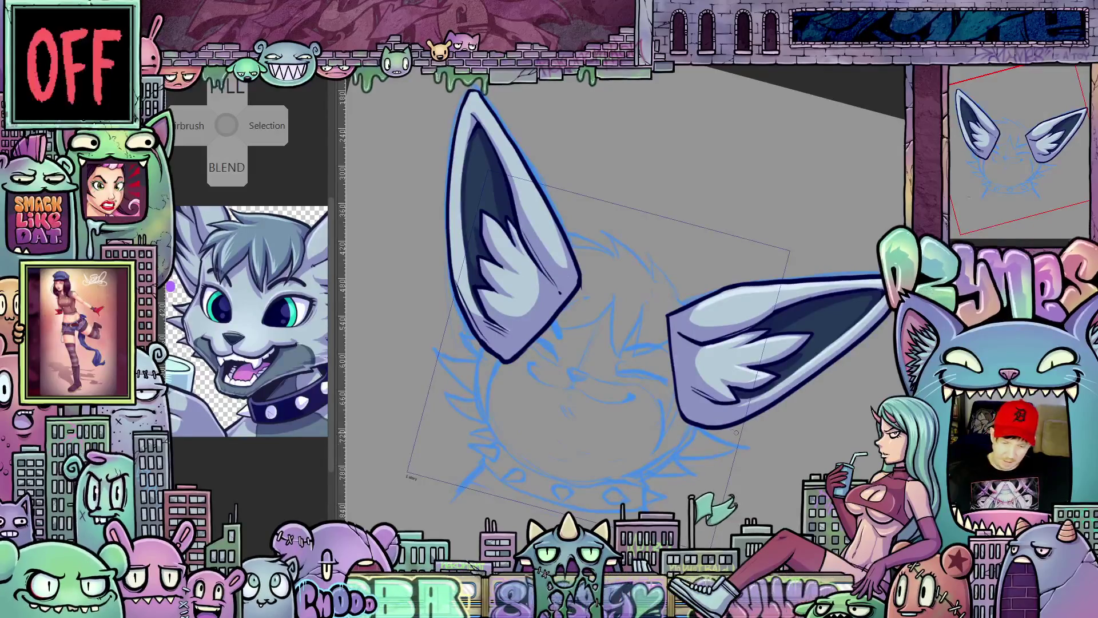
drag(704, 387, 728, 469)
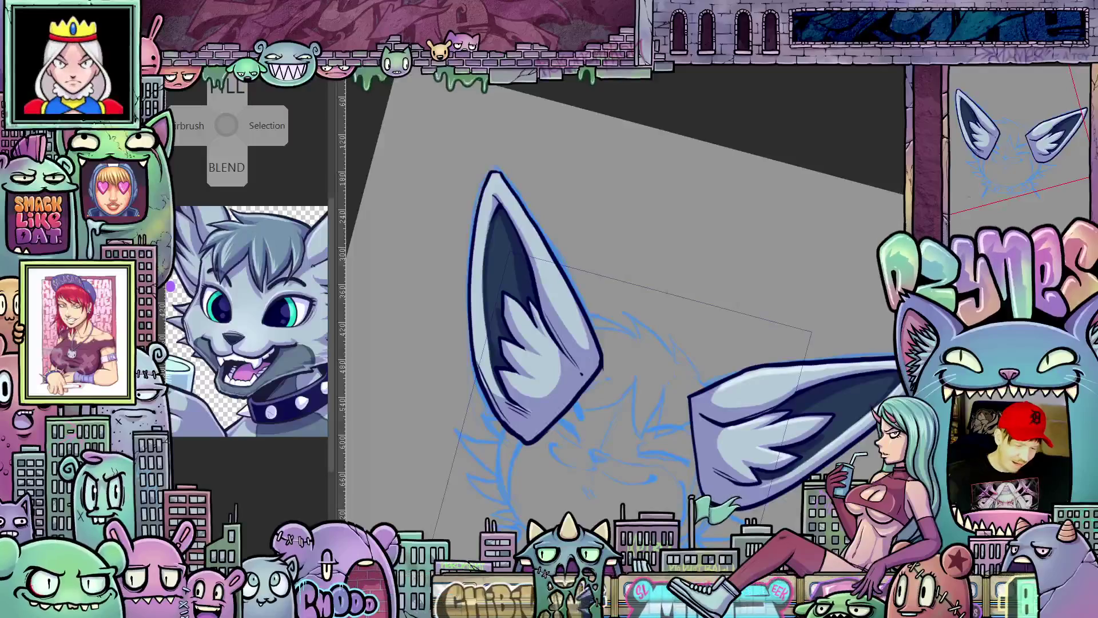
drag(567, 361, 603, 293)
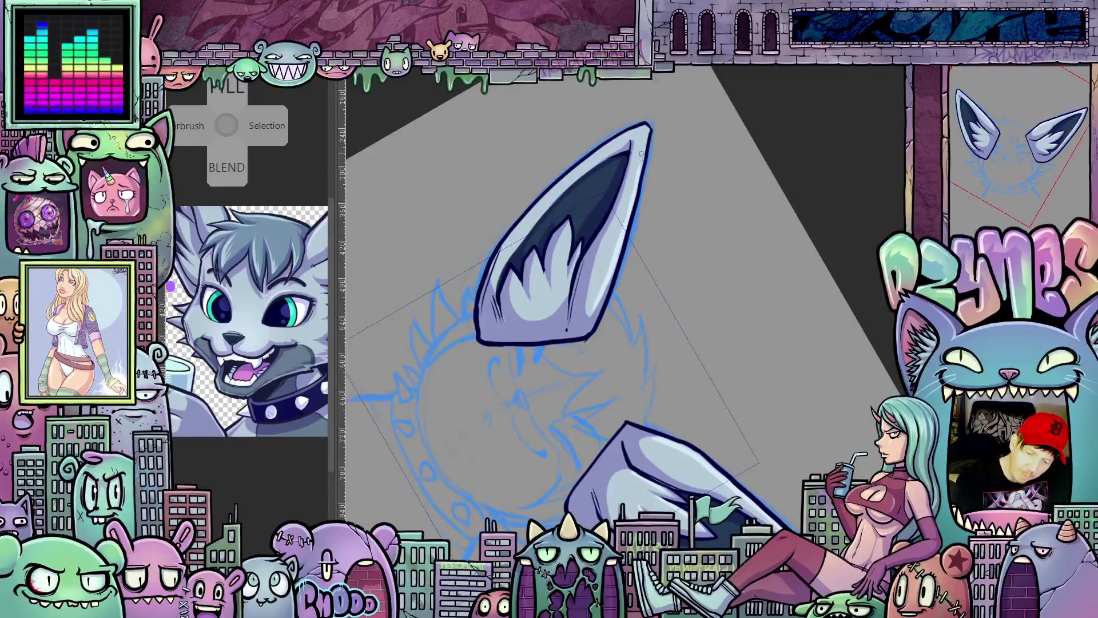
drag(566, 328, 519, 218)
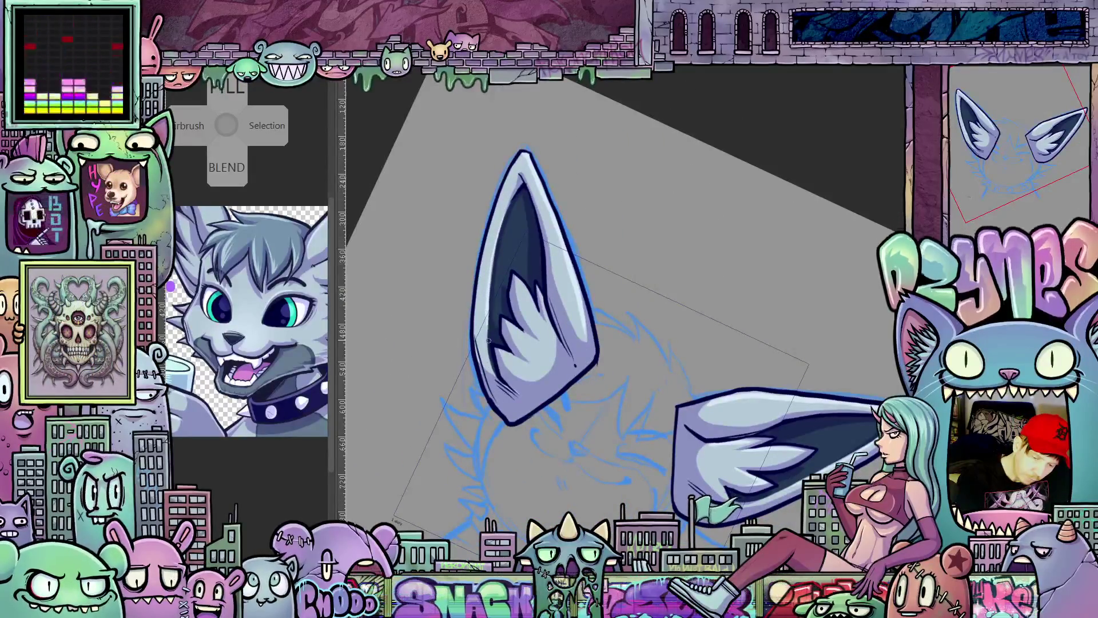
drag(549, 258, 619, 440)
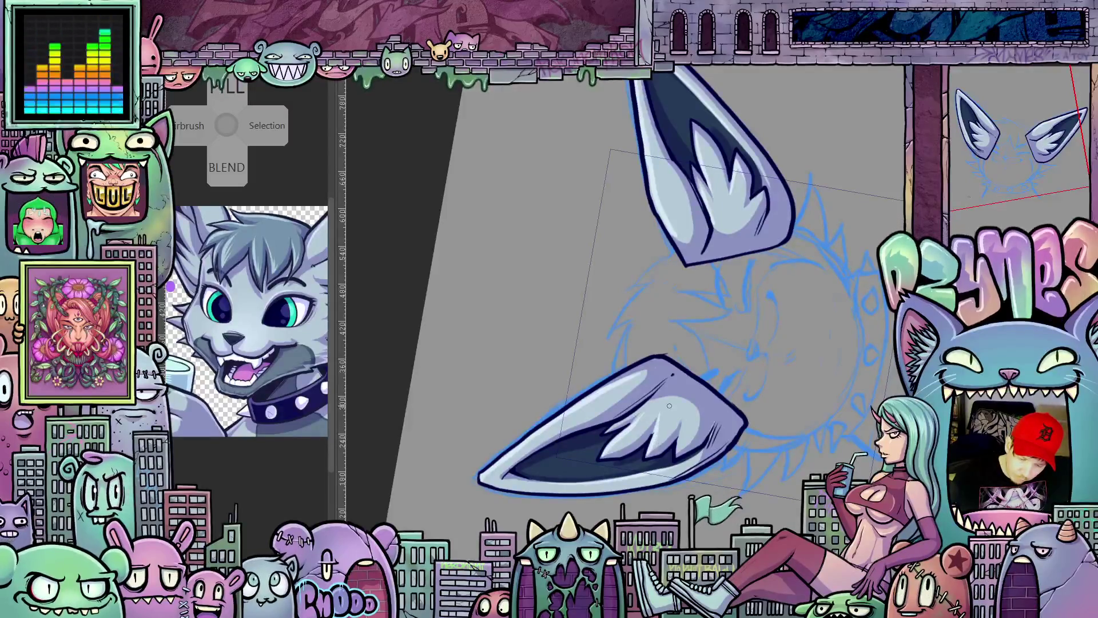
mouse_move(676, 448)
mouse_down()
mouse_move(706, 480)
mouse_move(738, 433)
mouse_up()
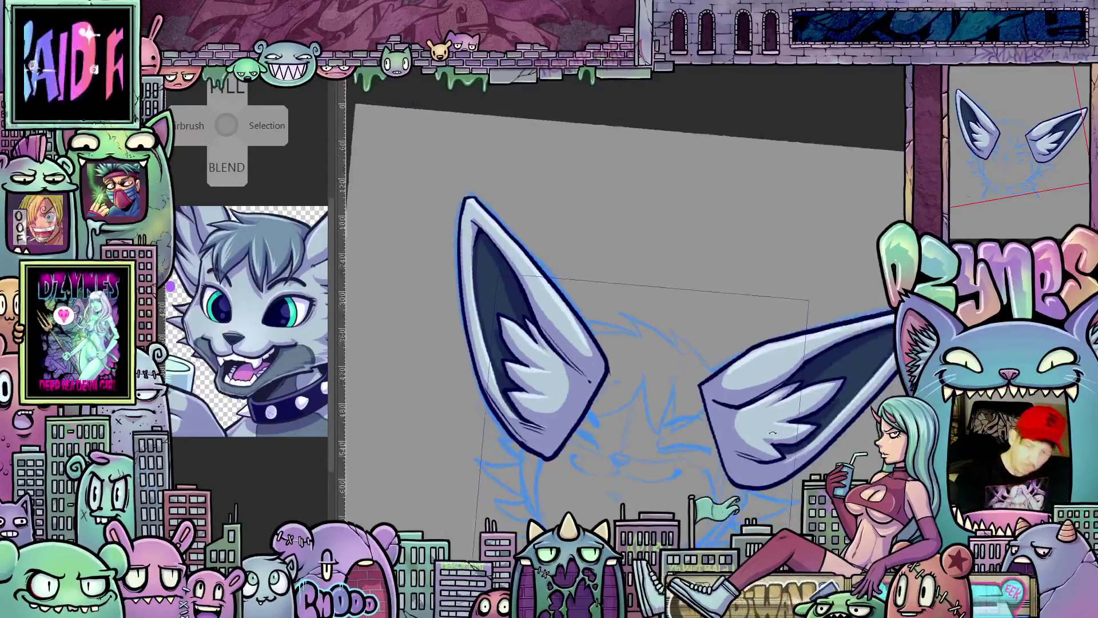
drag(772, 395, 804, 427)
scroll(803, 428, down, 2)
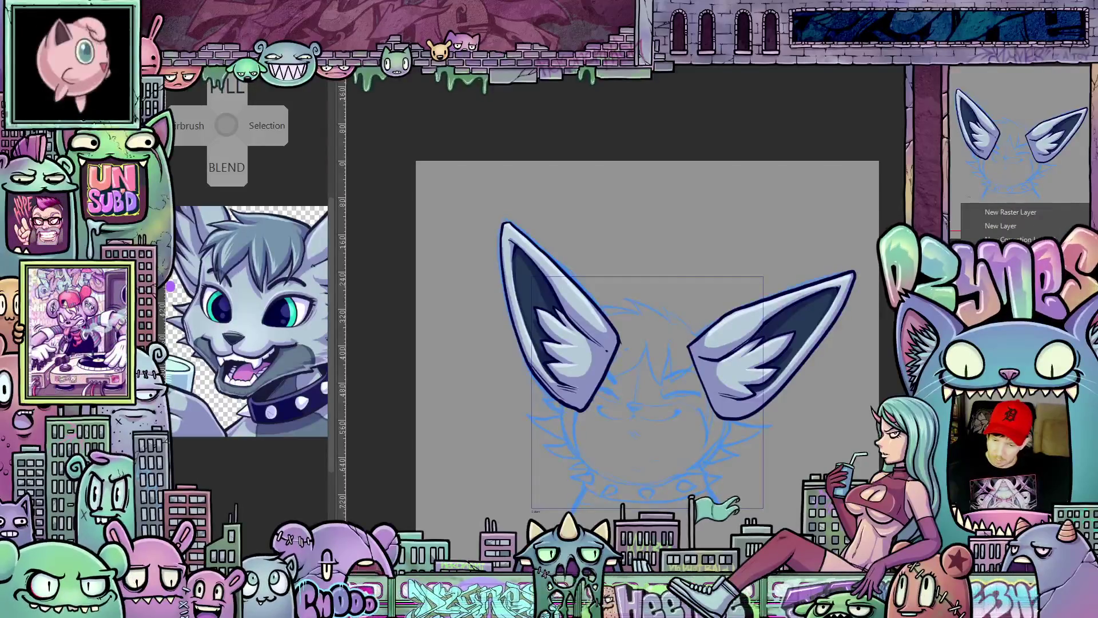
Step: Dismiss the layer creation options twice without adding a new layer above the ears
click(1010, 212)
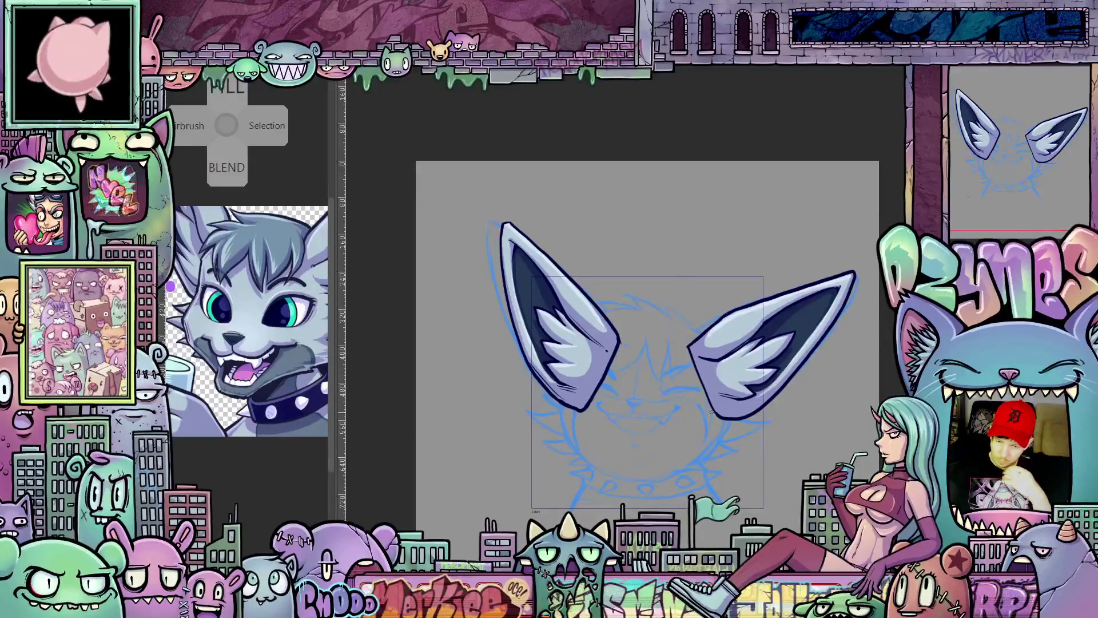
right_click(963, 175)
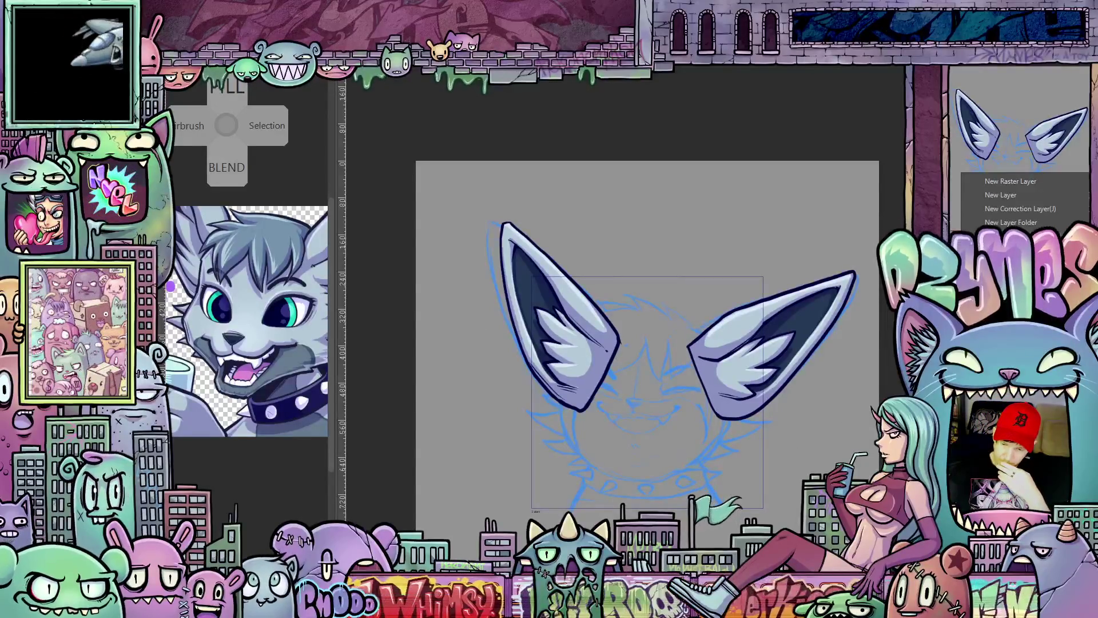
click(1011, 182)
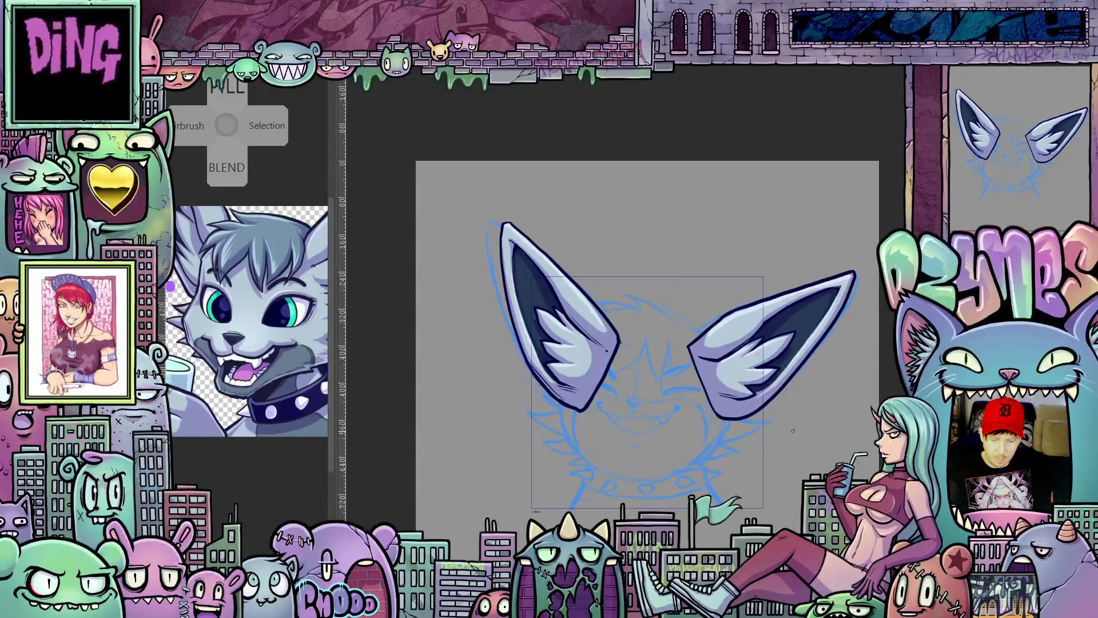
scroll(794, 432, up, 2)
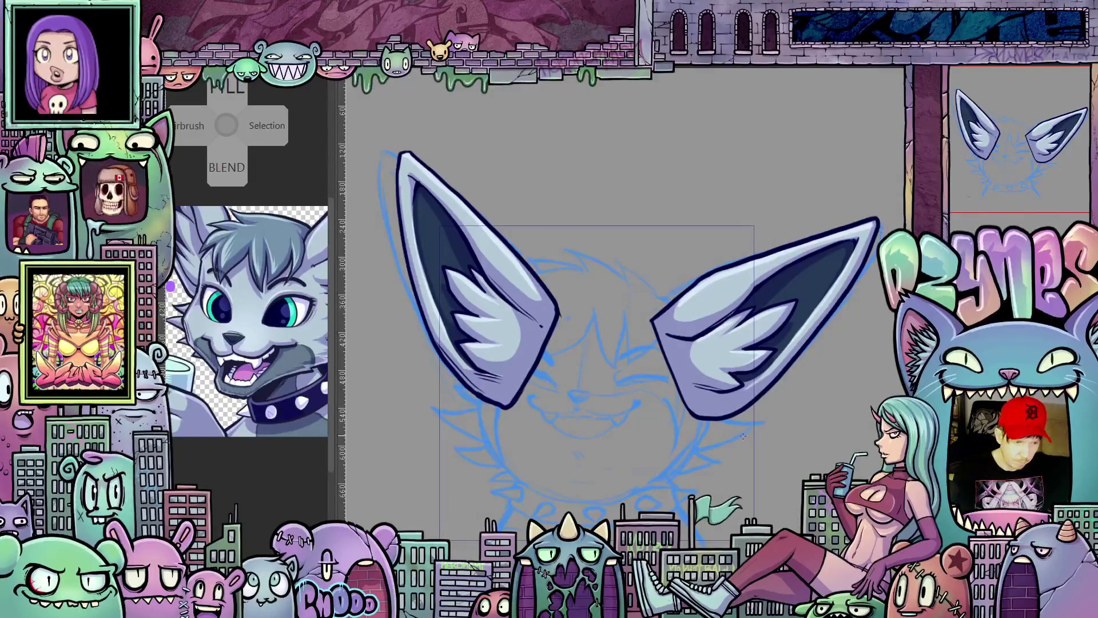
Step: Lasso the right ear, tilt it slightly clockwise with Transform, commit, and begin outlining the left ear
drag(743, 419, 776, 435)
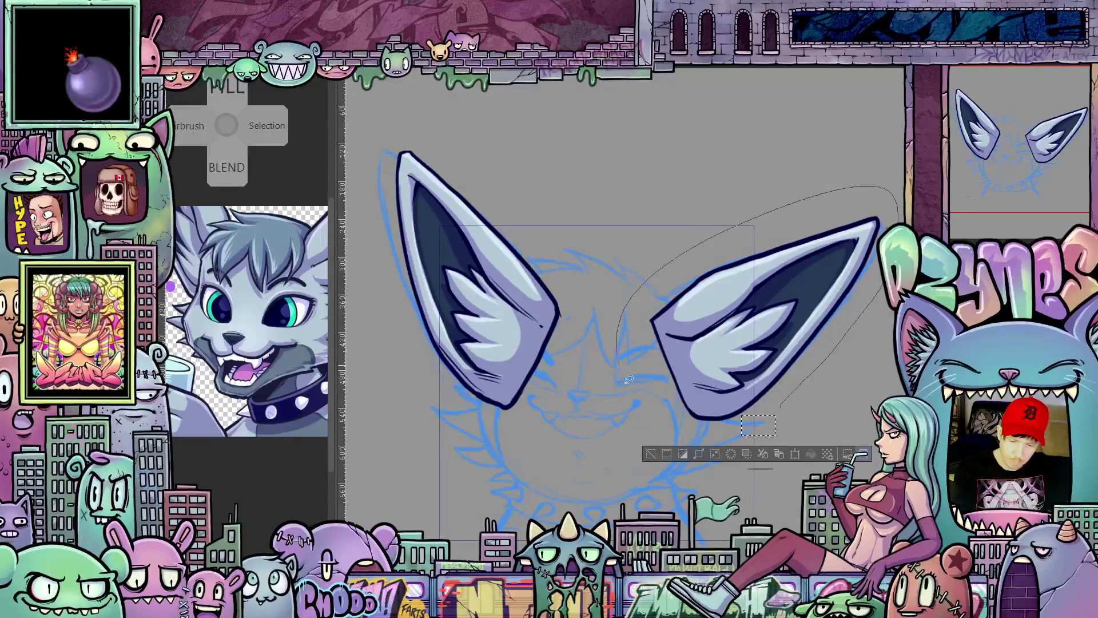
drag(780, 403, 622, 365)
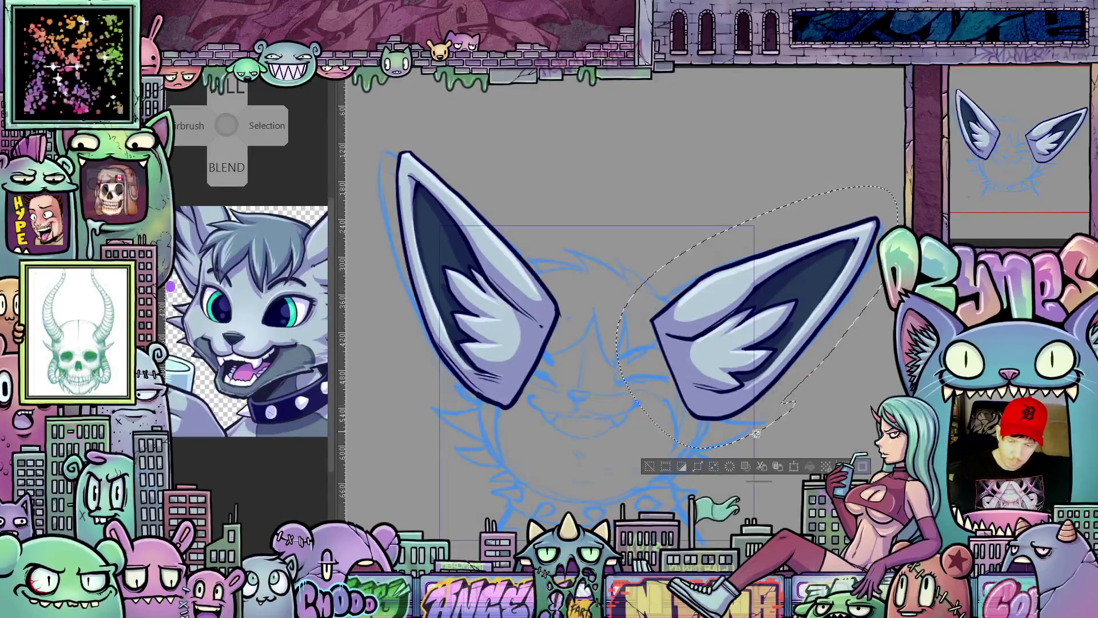
click(795, 468)
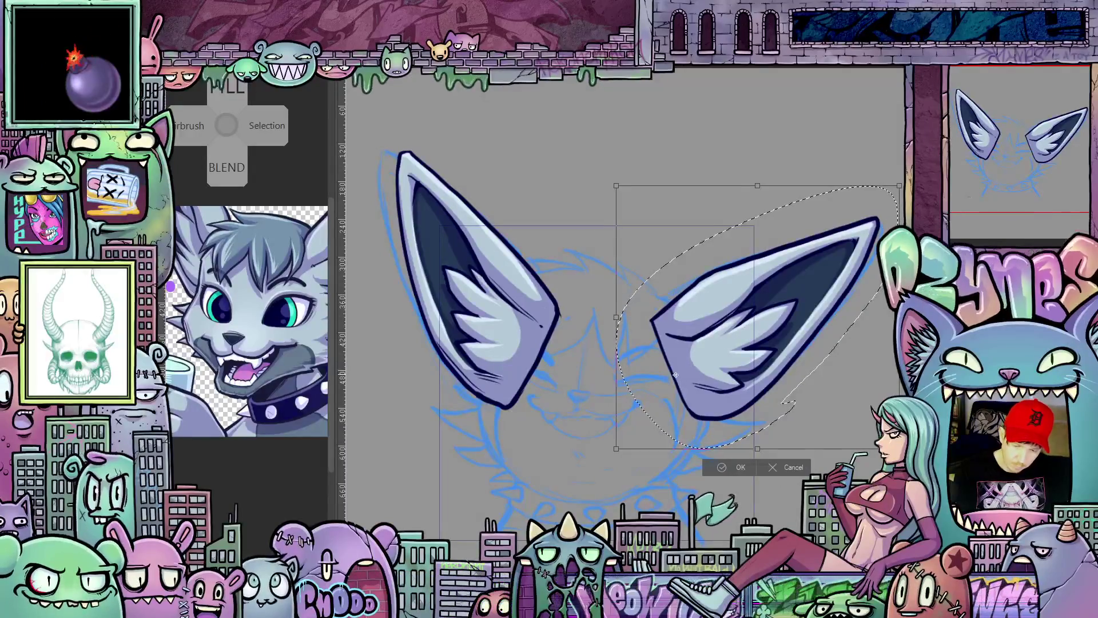
drag(676, 371, 677, 383)
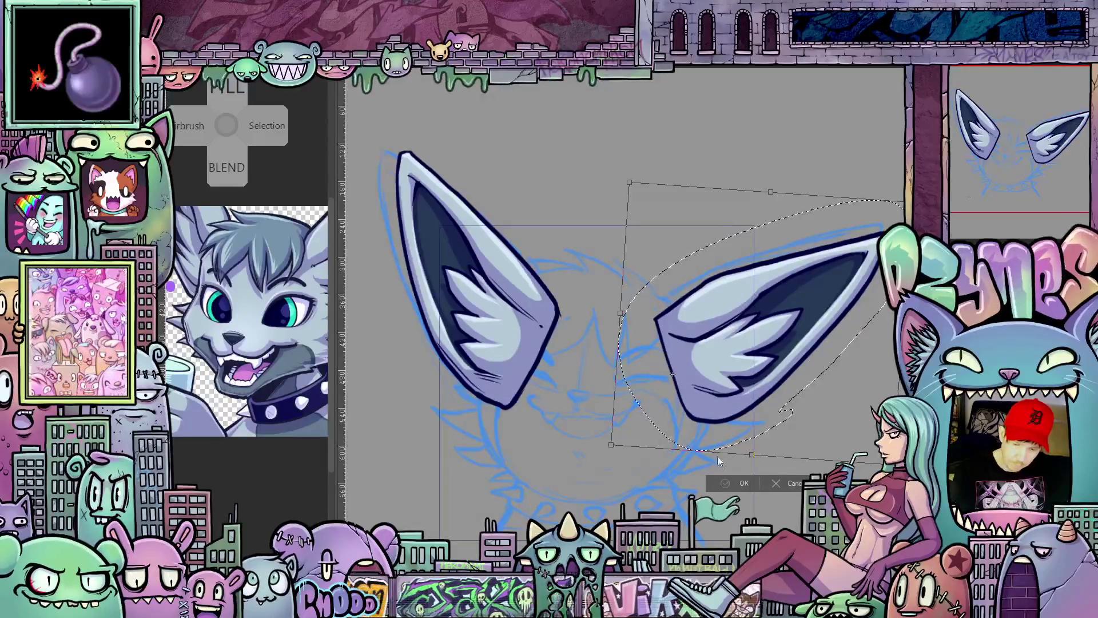
key(Return)
drag(582, 373, 375, 287)
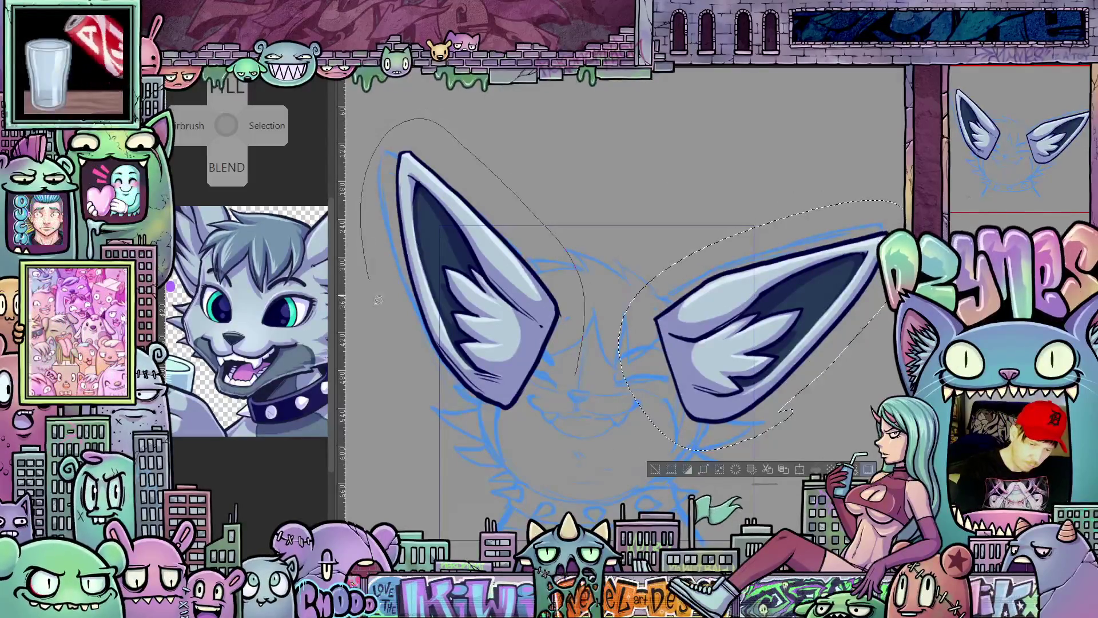
Step: Select the left ear, nudge it left and tilt it counter-clockwise, commit, and deselect
drag(549, 418, 600, 432)
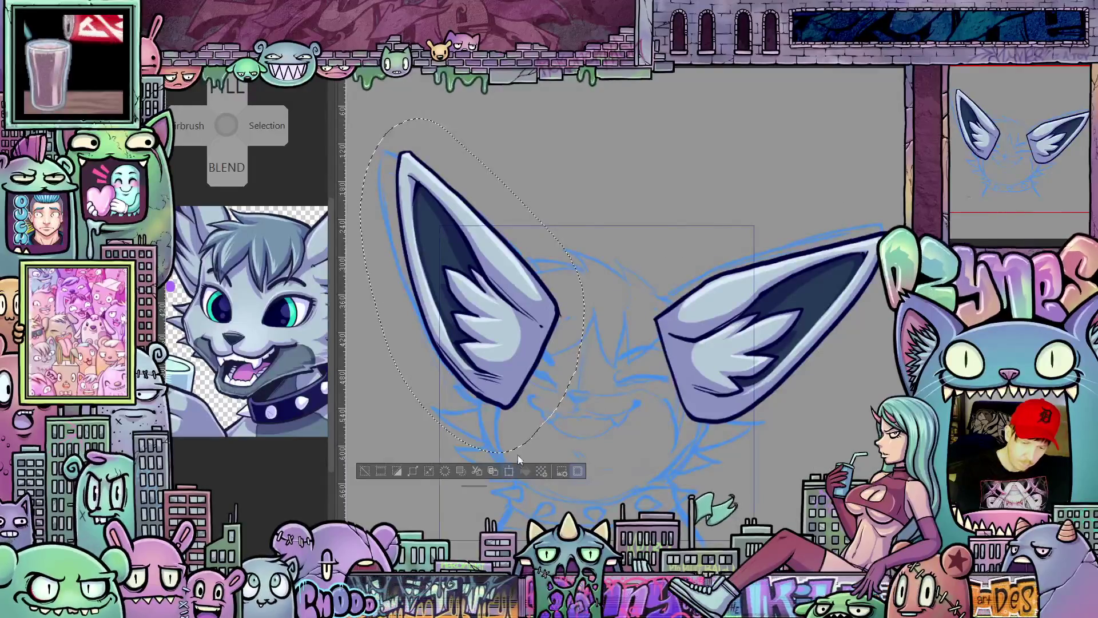
click(509, 471)
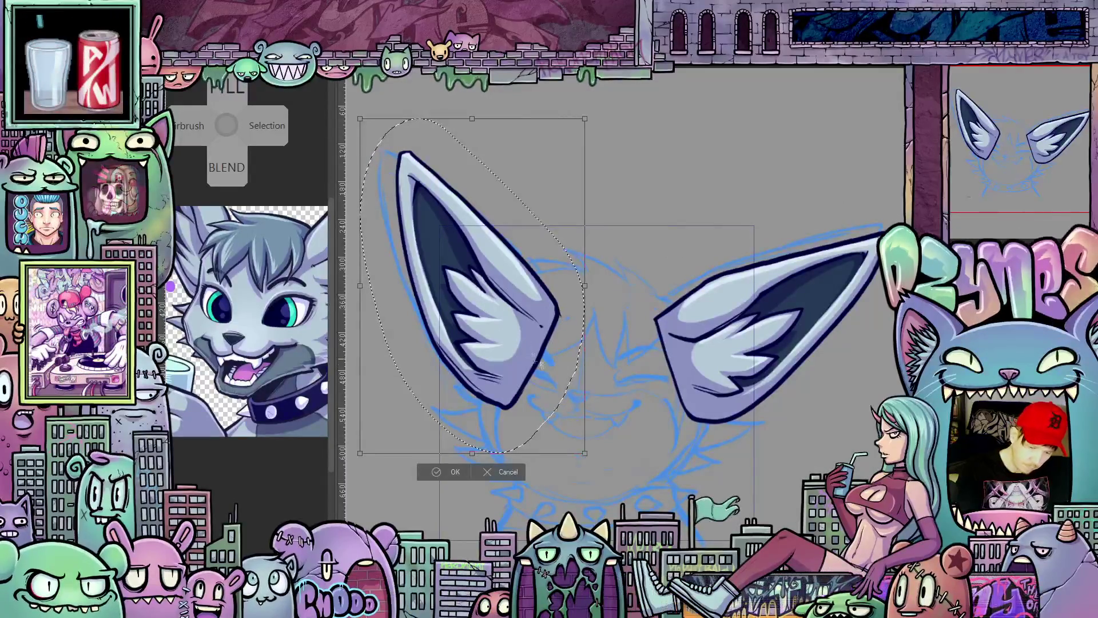
key(Left)
key(Left)
drag(616, 250, 610, 244)
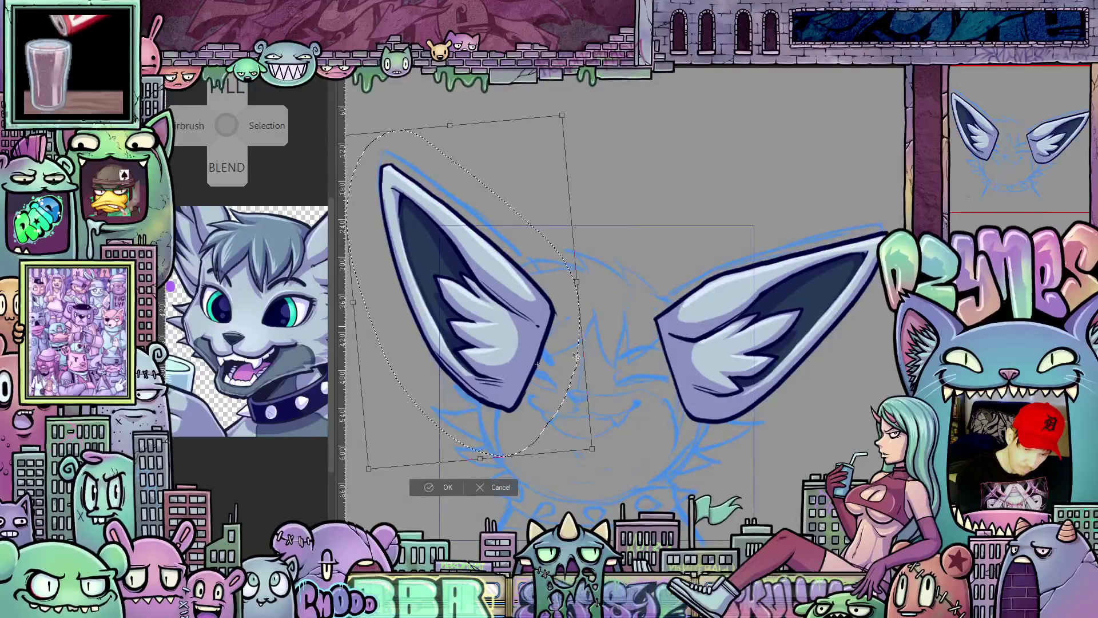
click(447, 486)
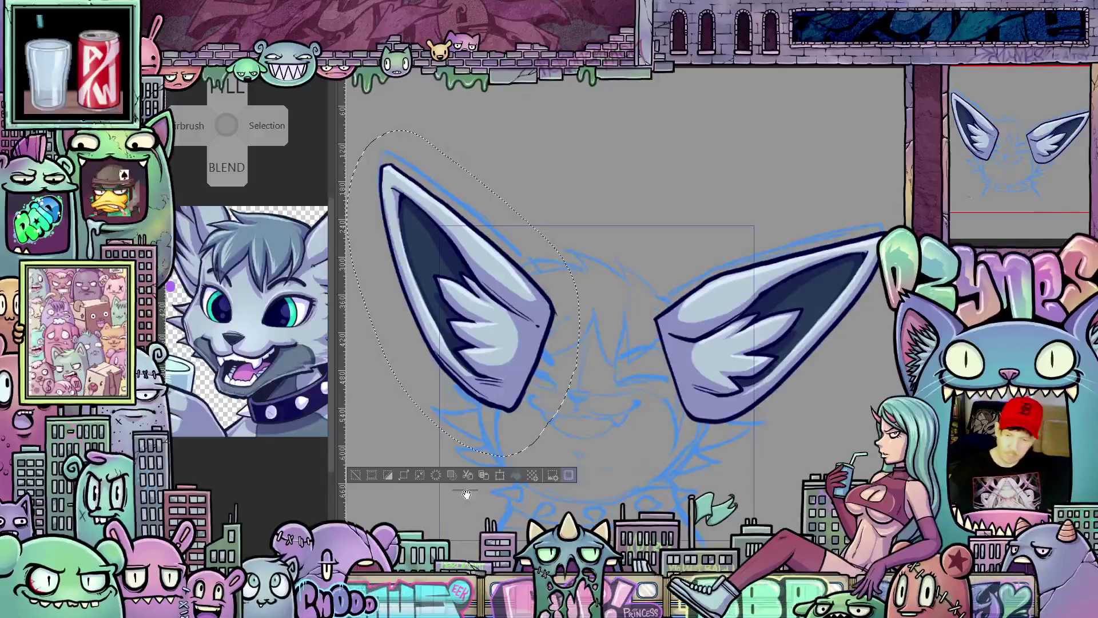
key(ctrl+d)
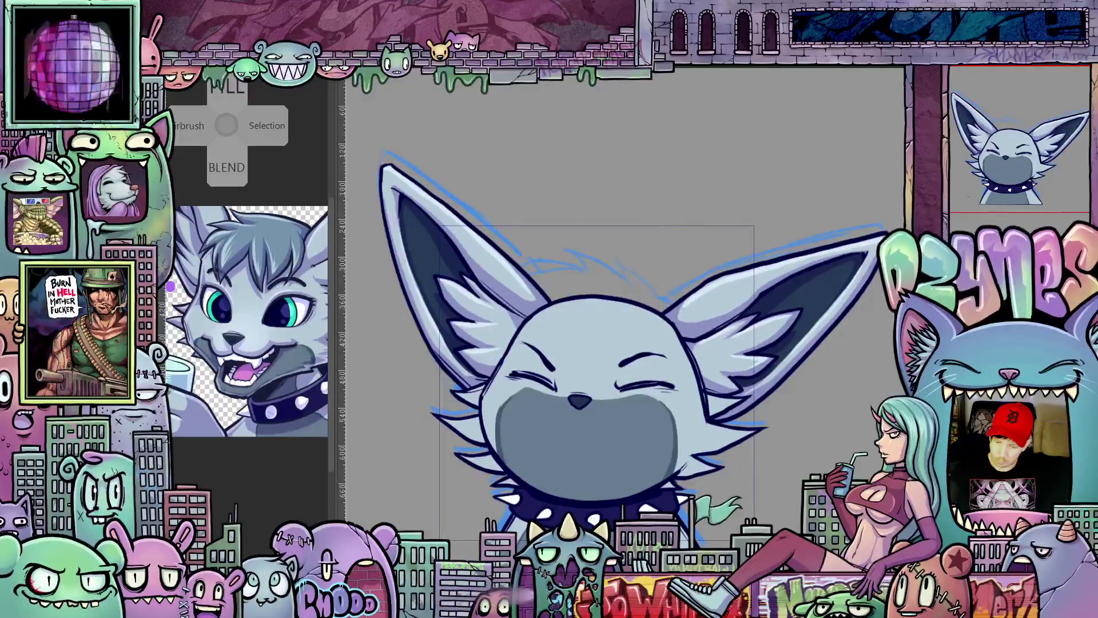
Step: Dismiss the new-layer options and sketch a wider, flatter blue outline along the left ear's edge
right_click(962, 179)
key(Escape)
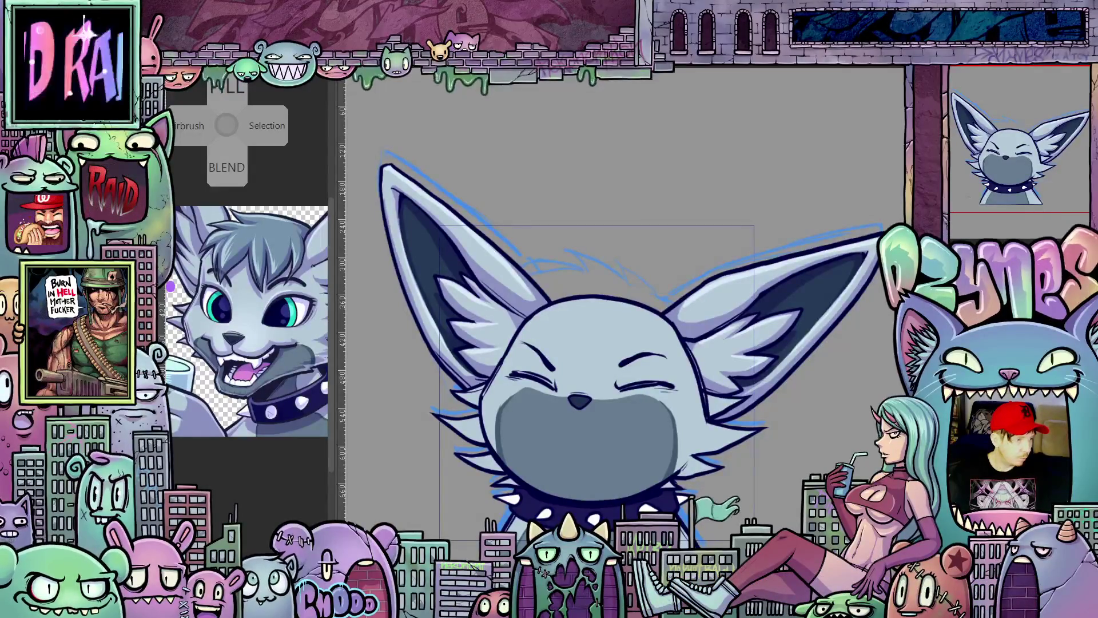
drag(355, 165, 404, 299)
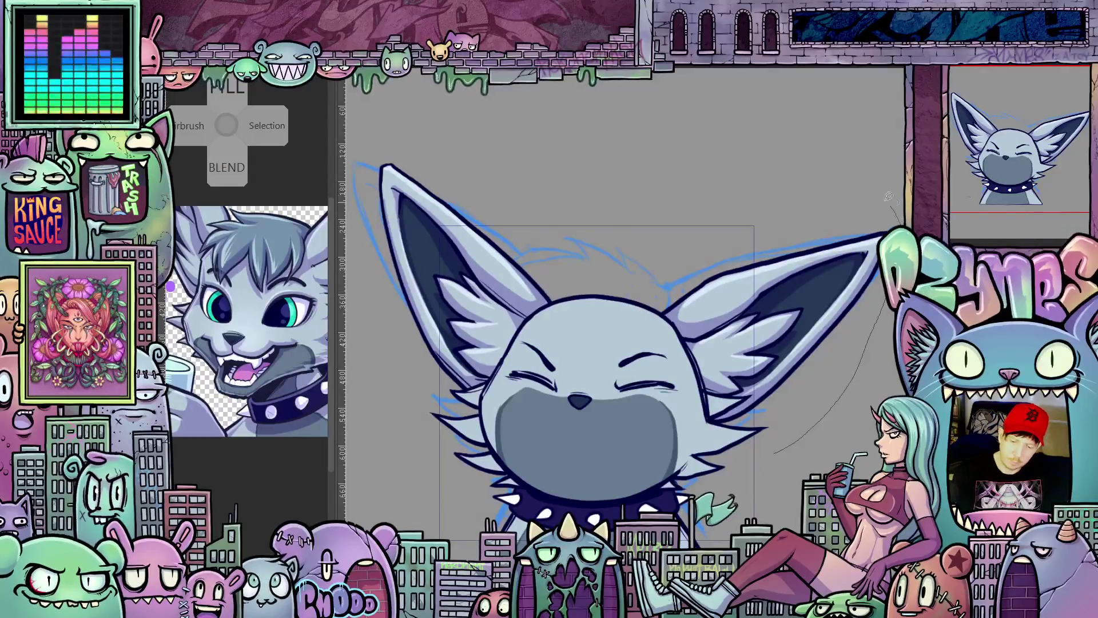
Step: Lasso the right ear, rotate it further clockwise with Ctrl+T, commit, and begin outlining the left ear
drag(650, 282, 798, 448)
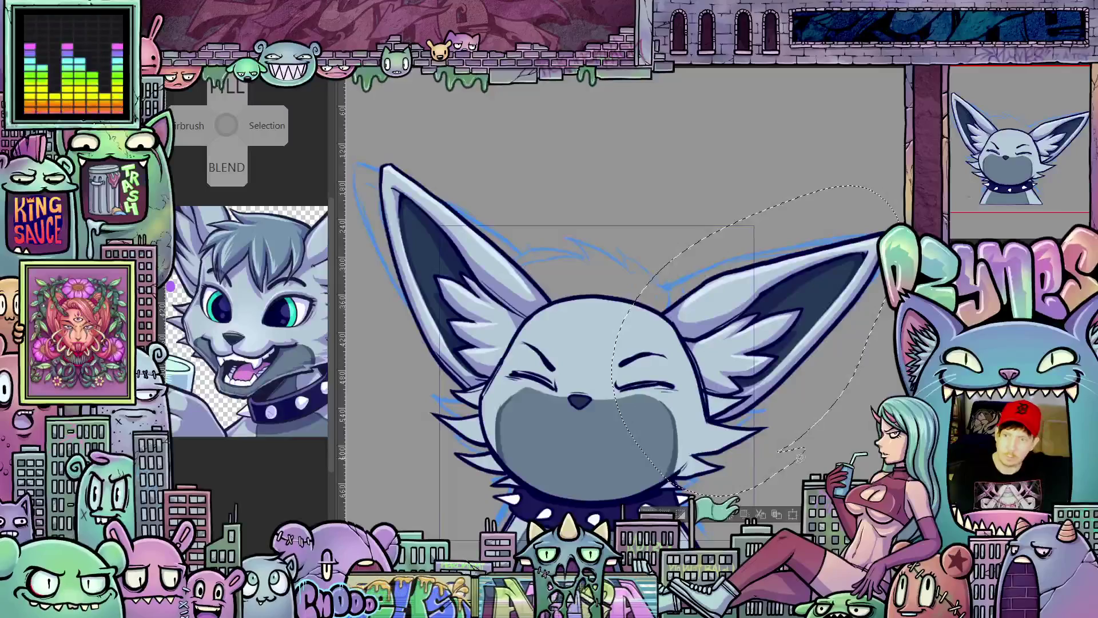
key(ctrl+t)
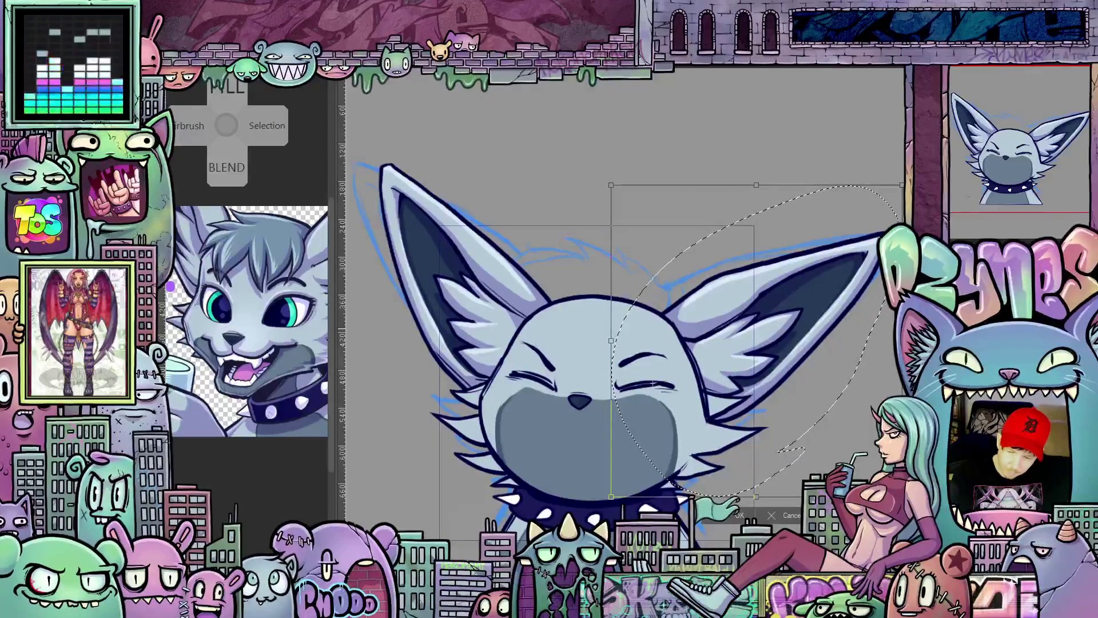
mouse_move(798, 403)
mouse_down()
mouse_move(812, 361)
mouse_move(782, 397)
mouse_up()
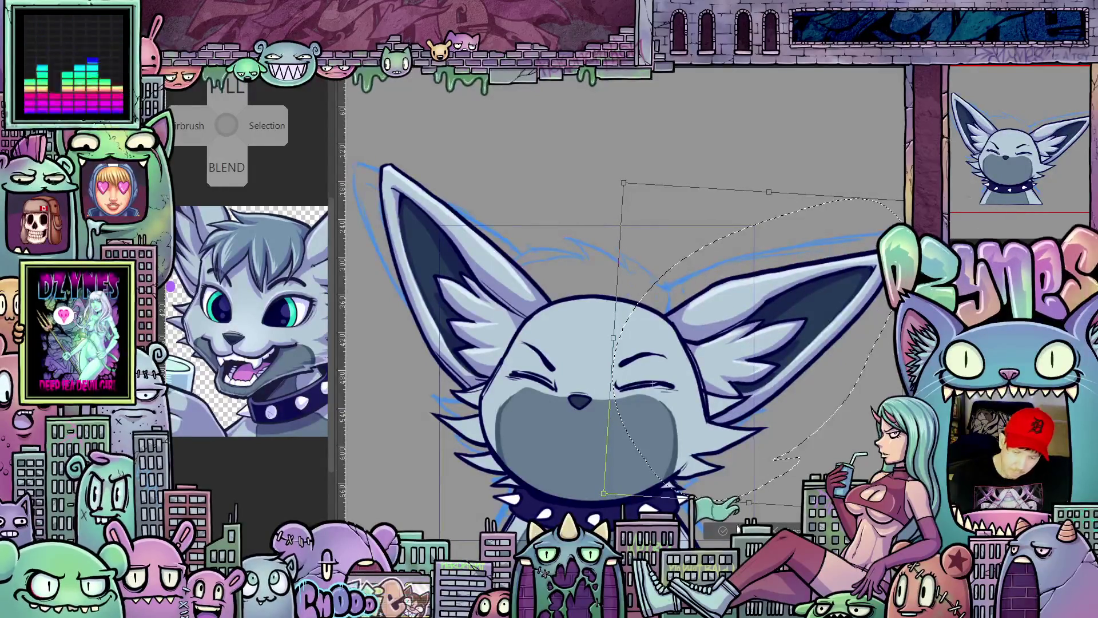
key(Return)
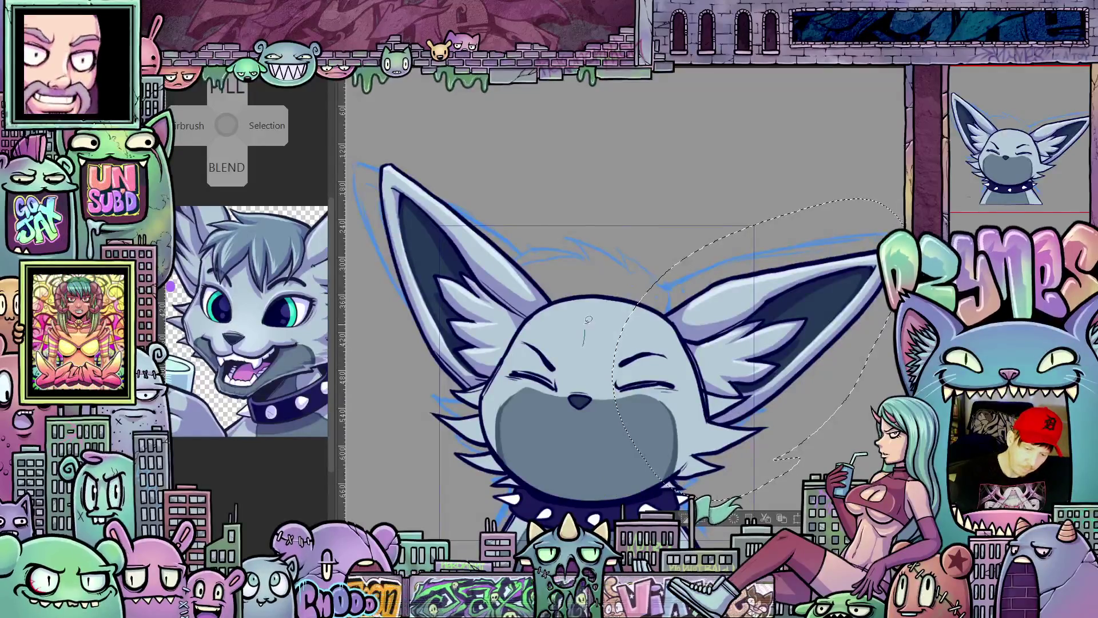
drag(588, 323, 491, 446)
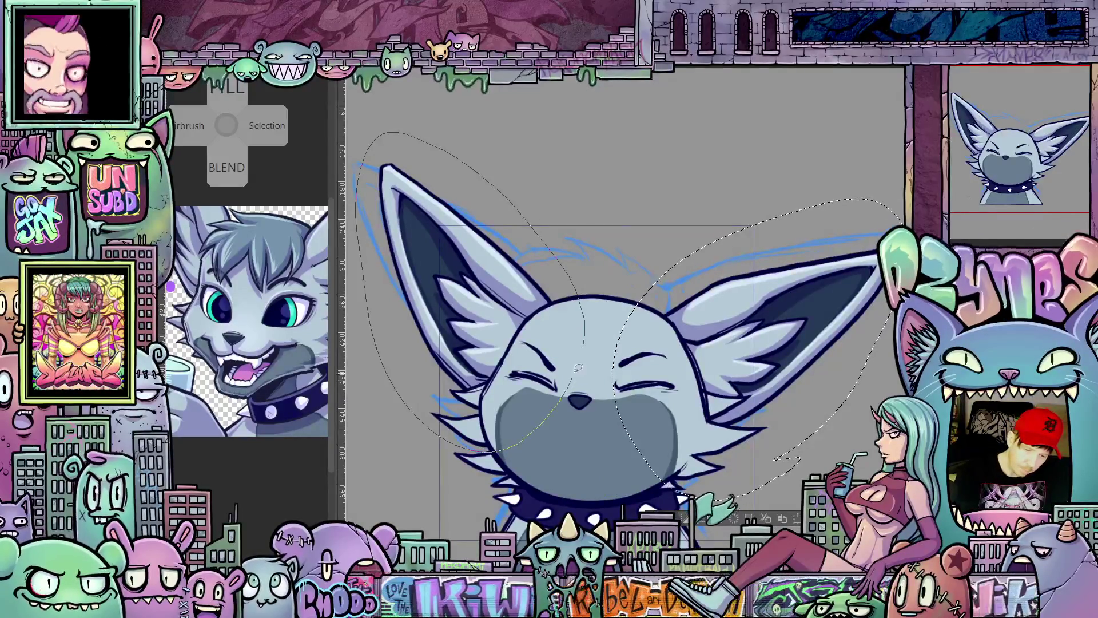
Step: Lasso the left ear and rotate it further outward to match the spread-out right ear
drag(588, 333, 588, 336)
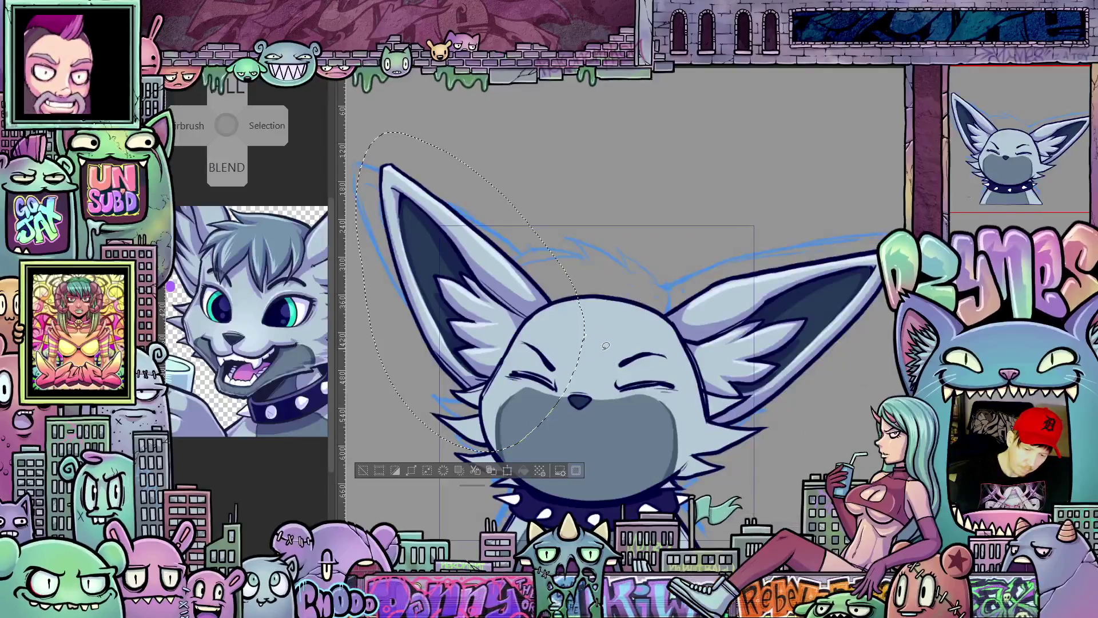
click(508, 470)
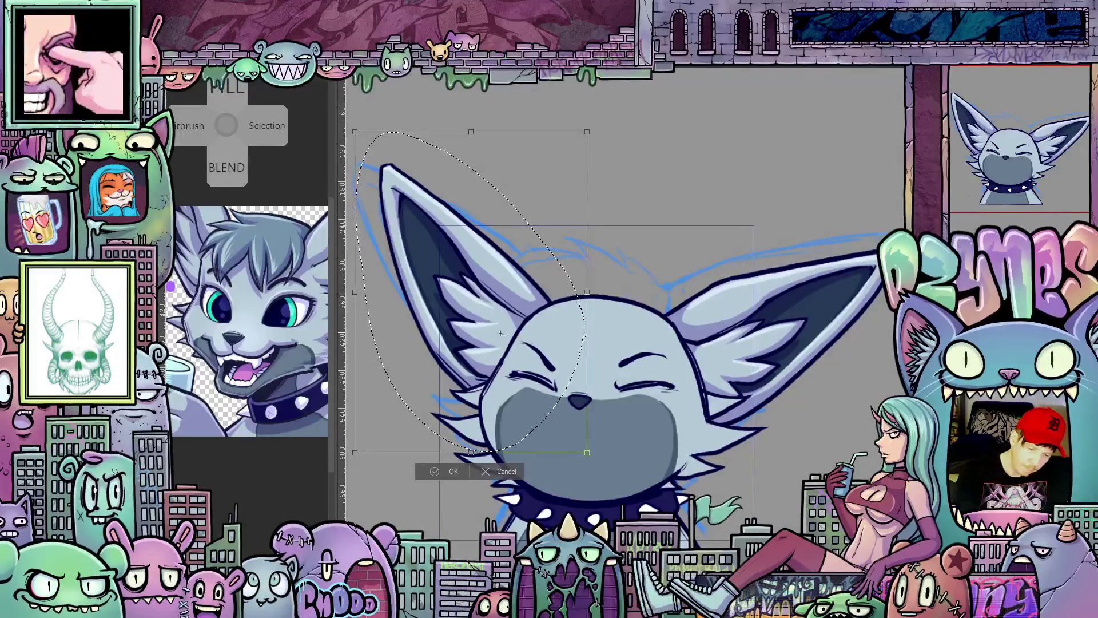
drag(623, 320, 622, 303)
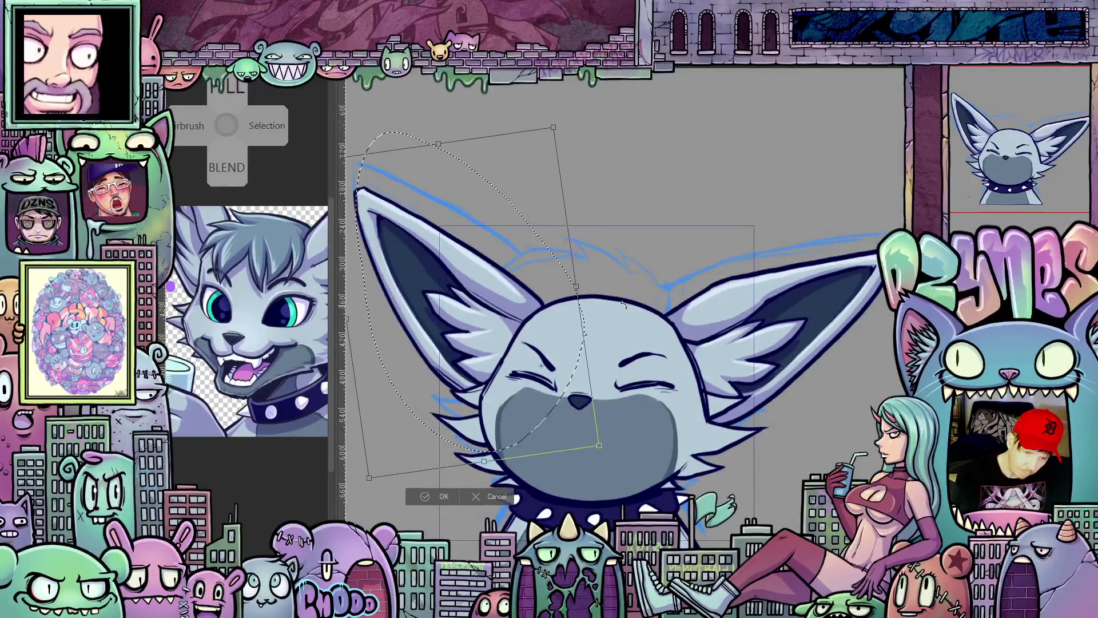
click(445, 497)
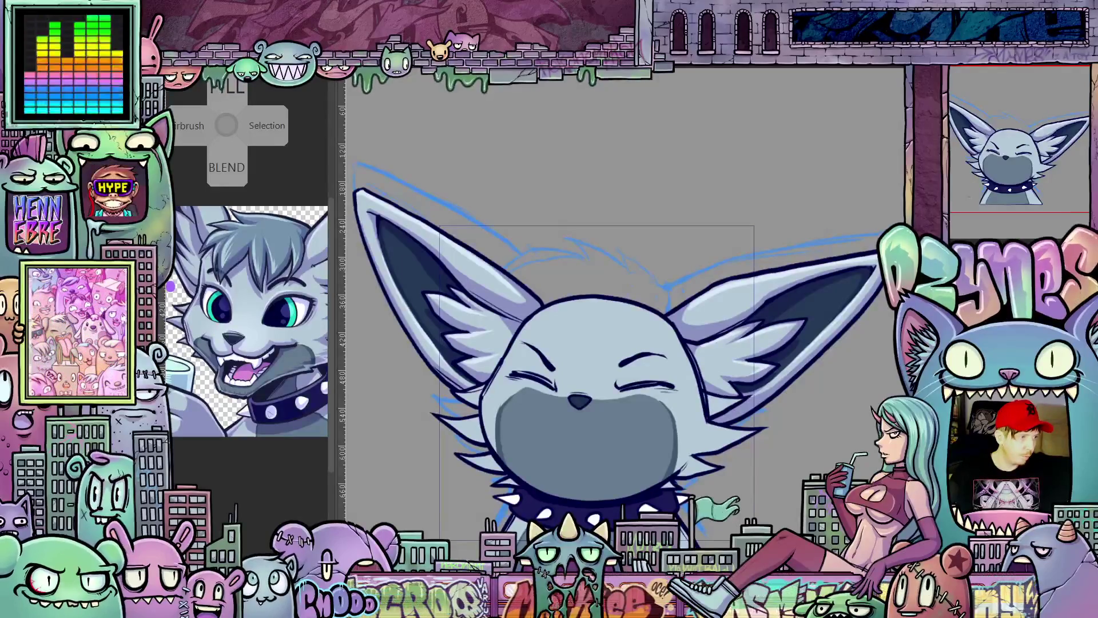
Step: Undo and redo to compare the upright and spread-out ear versions with the shaded hair
key(ctrl+z)
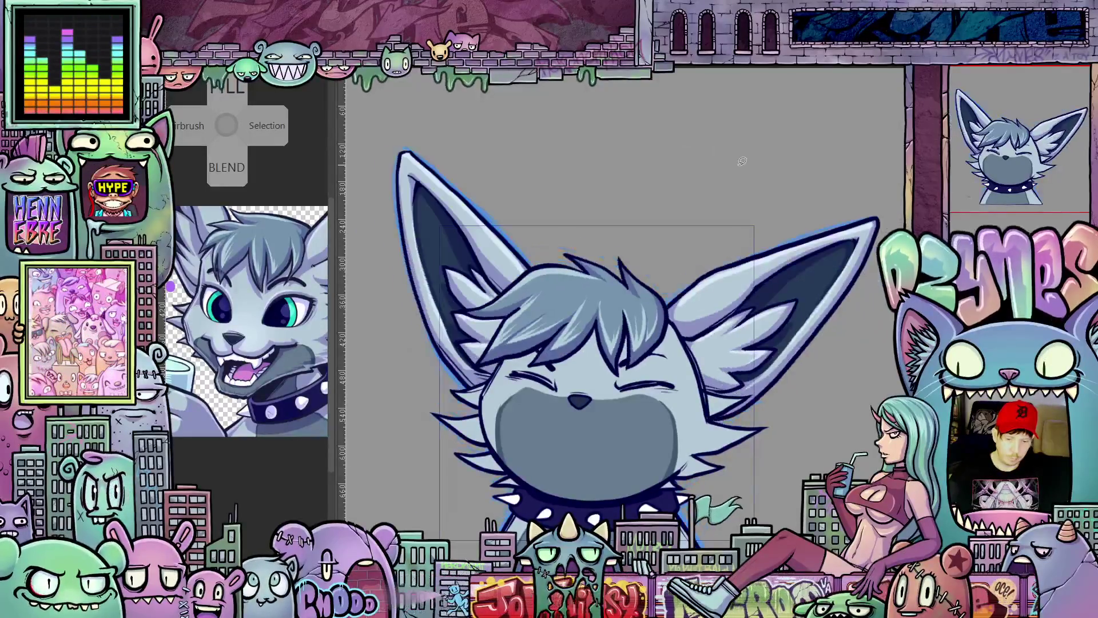
key(ctrl+z)
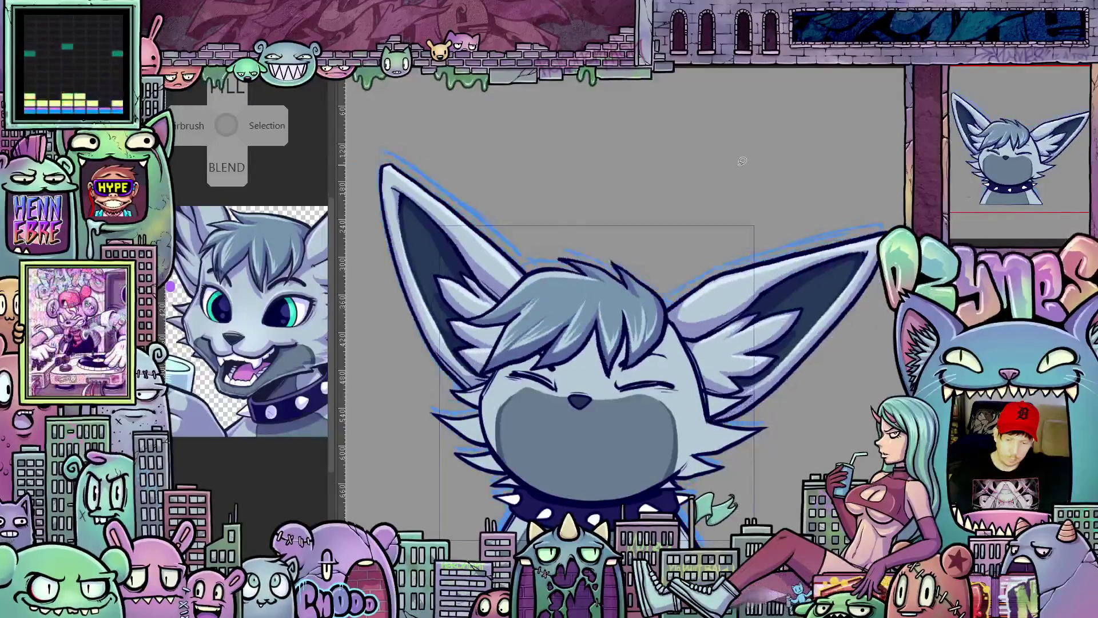
key(ctrl+z)
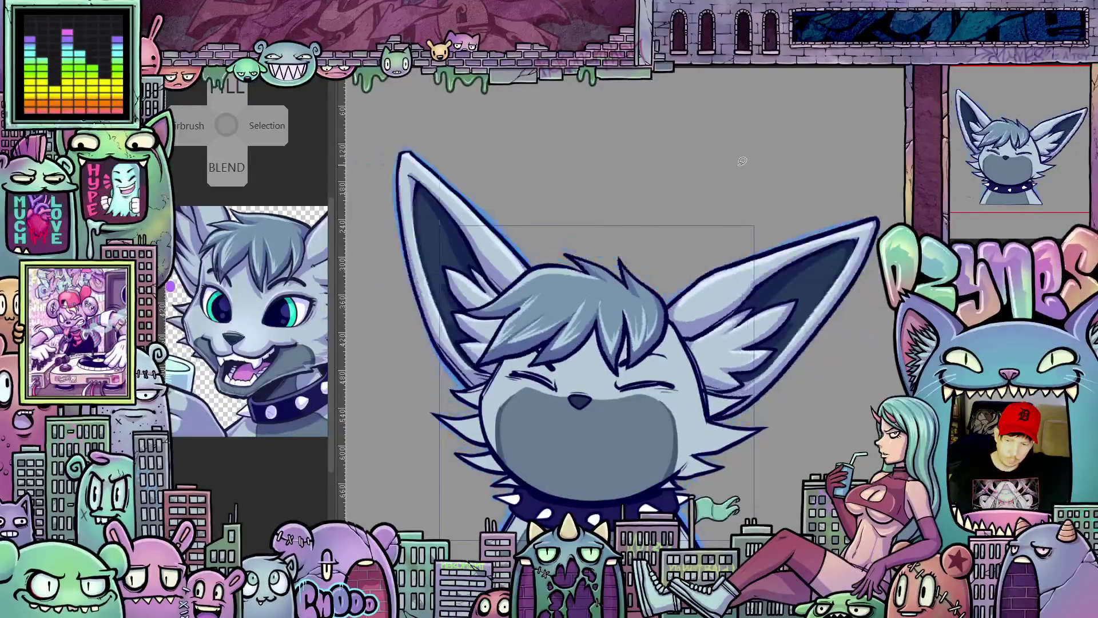
key(ctrl+shift+z)
key(ctrl+z)
key(ctrl+shift+z)
key(ctrl+z)
key(ctrl+shift+z)
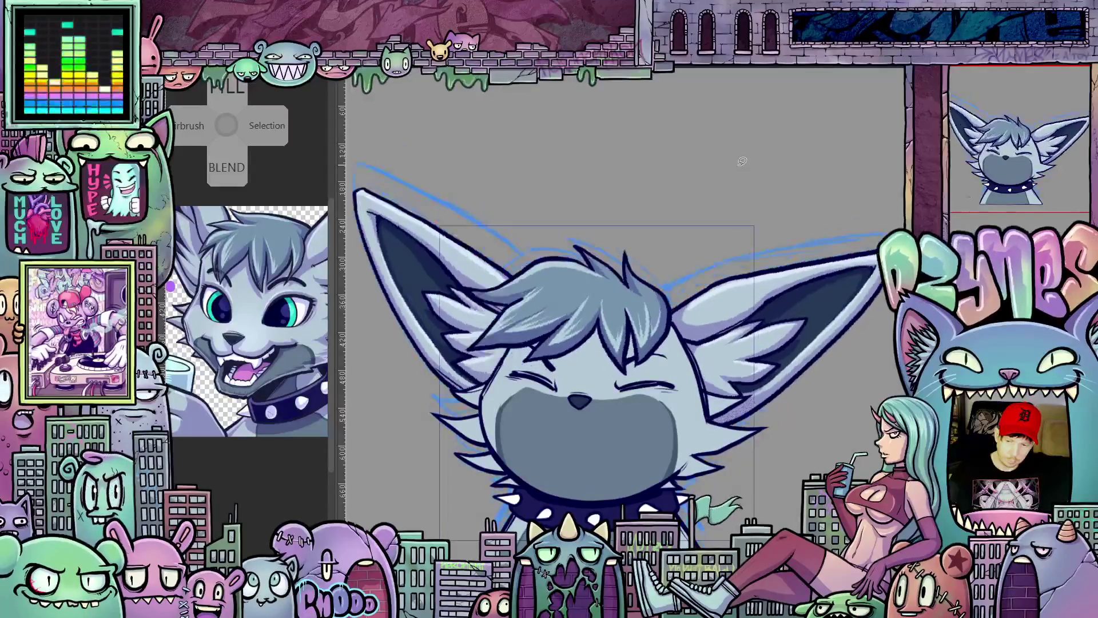
key(ctrl+z)
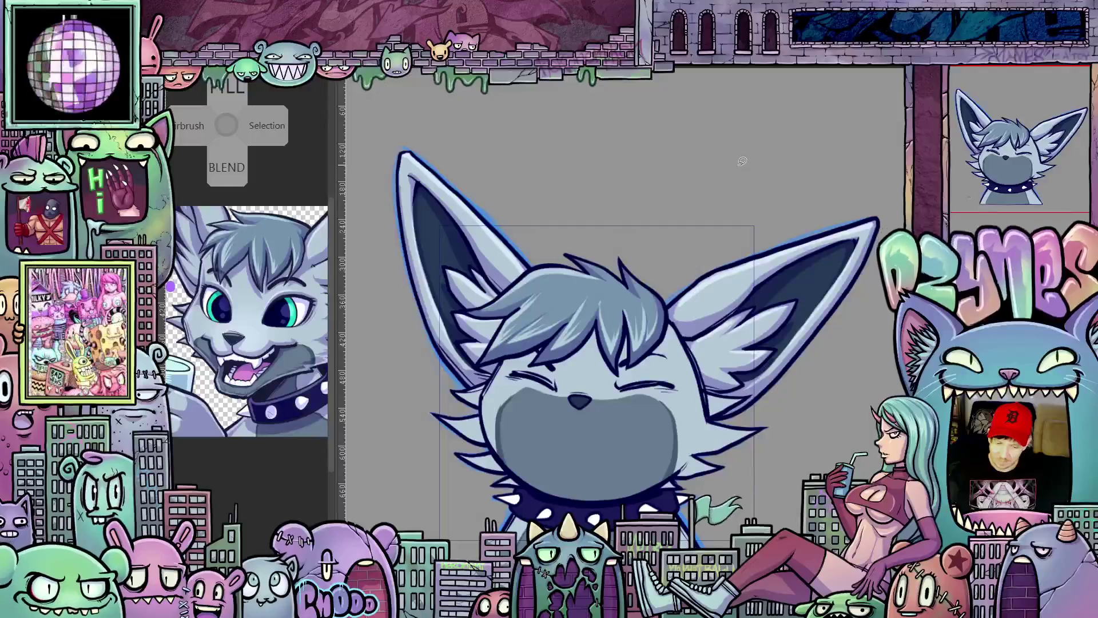
Step: Toggle undo/redo repeatedly to compare the taller ears against the wider, lower ears
key(ctrl+y)
key(ctrl+z)
key(ctrl+y)
key(ctrl+y)
key(ctrl+z)
key(ctrl+y)
key(ctrl+z)
key(ctrl+y)
key(ctrl+z)
key(ctrl+y)
key(ctrl+z)
key(ctrl+y)
key(ctrl+z)
key(ctrl+y)
Step: Settle on the wider, spread-out ears shown over the blue sketch
key(ctrl+z)
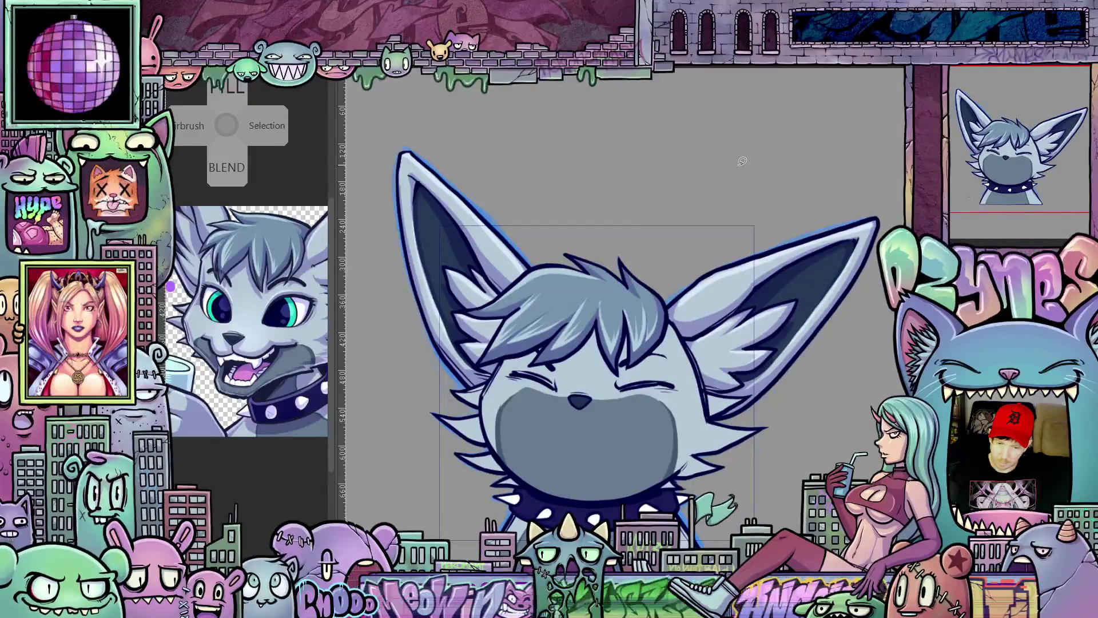
key(ctrl+y)
key(ctrl+z)
key(ctrl+y)
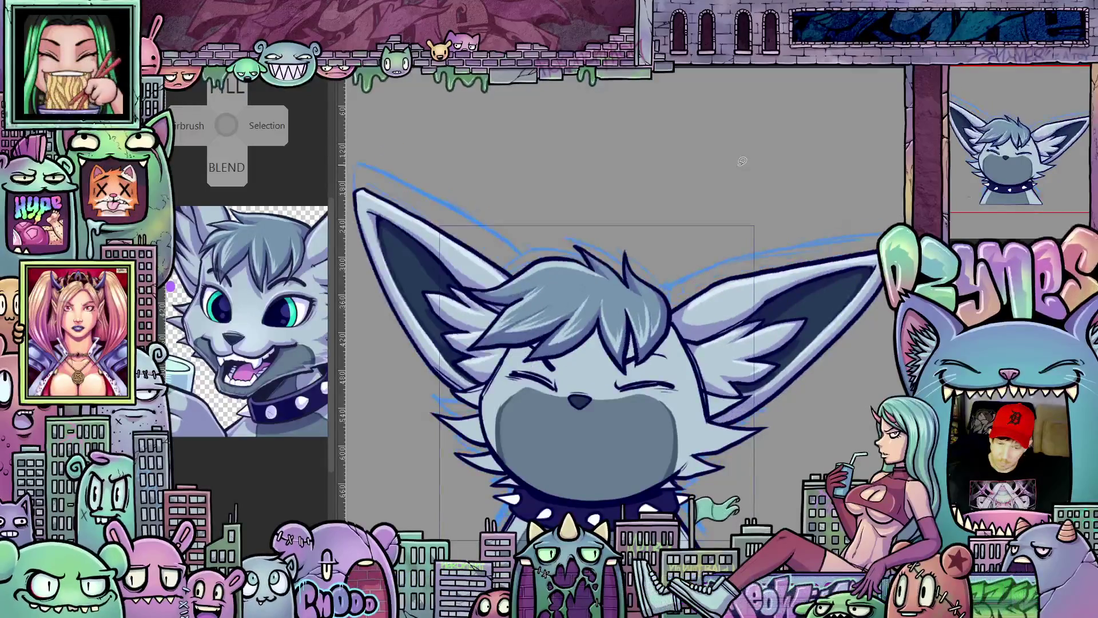
key(ctrl+z)
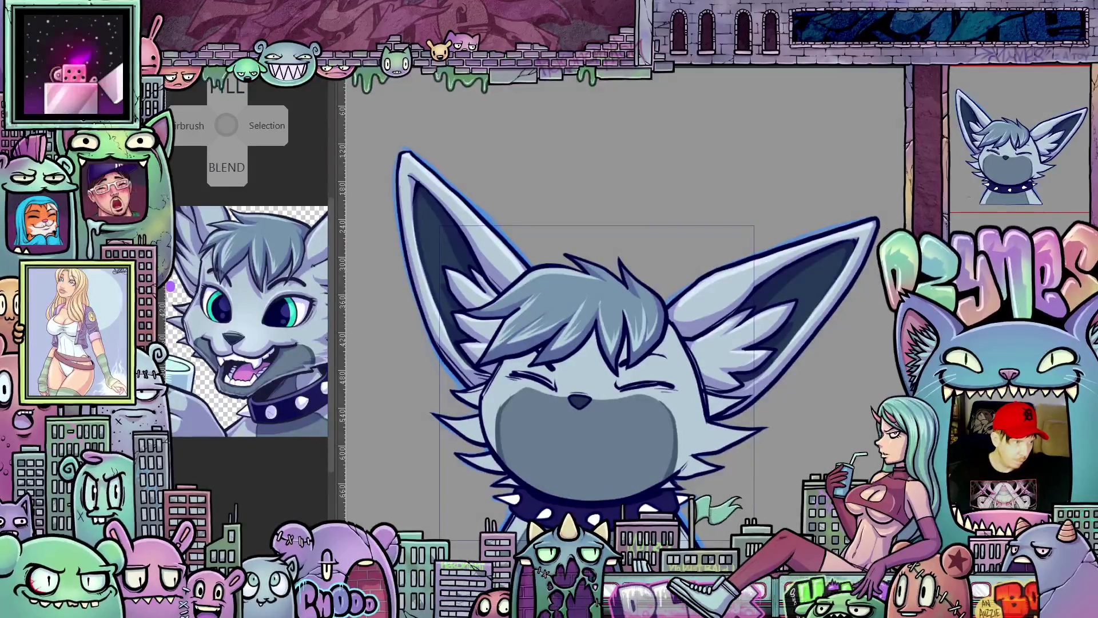
key(ctrl+z)
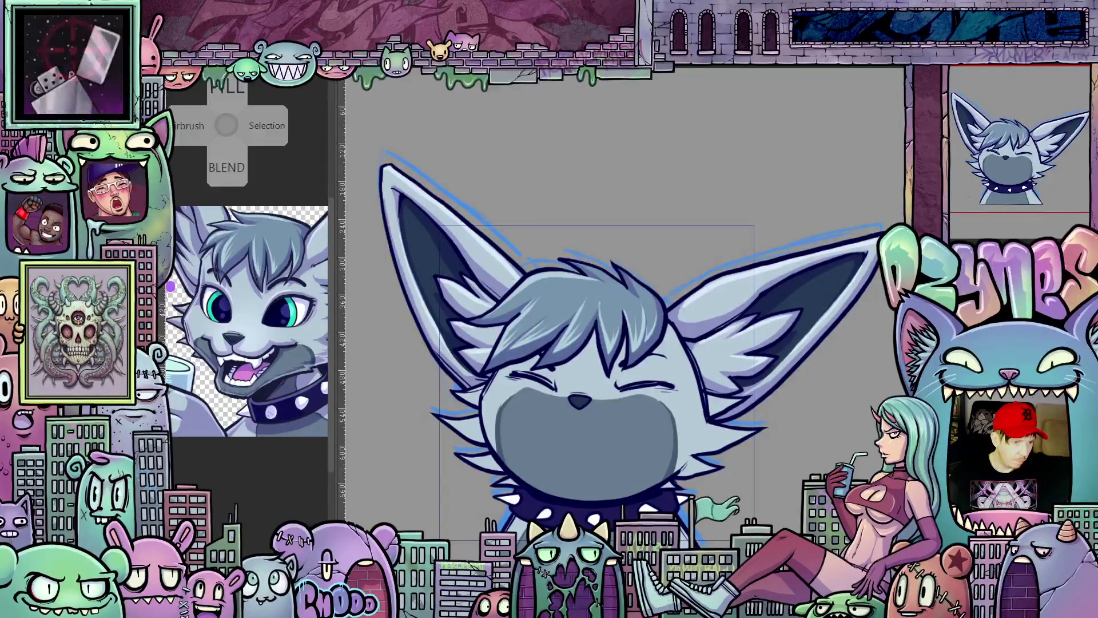
Step: Compare the reshaped ears, hair and collar against the sketch via undo/redo
key(ctrl+y)
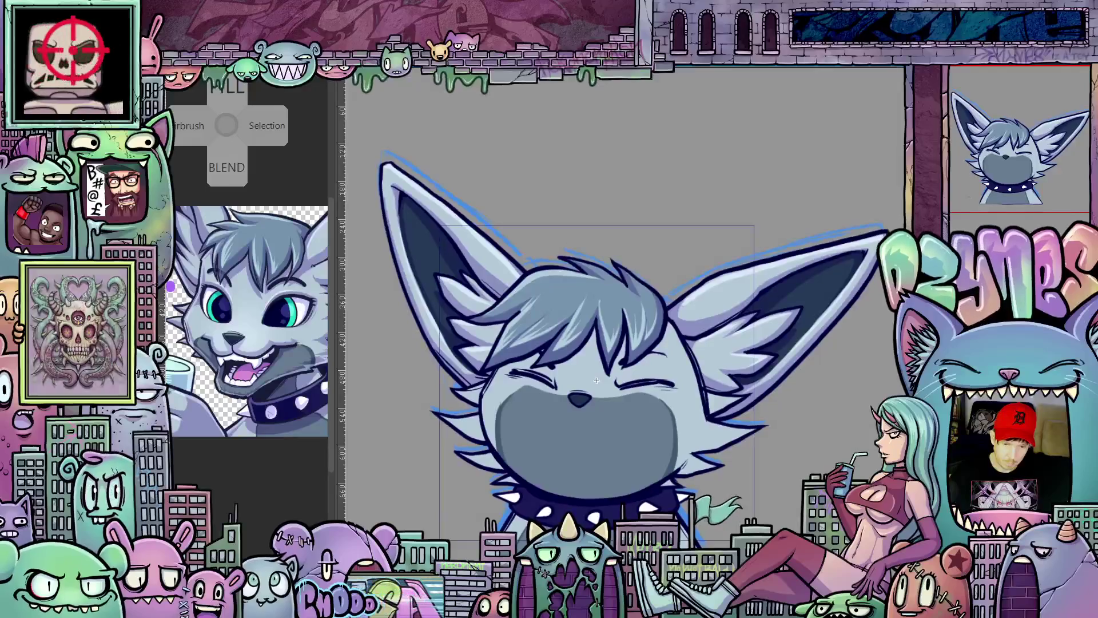
key(ctrl+z)
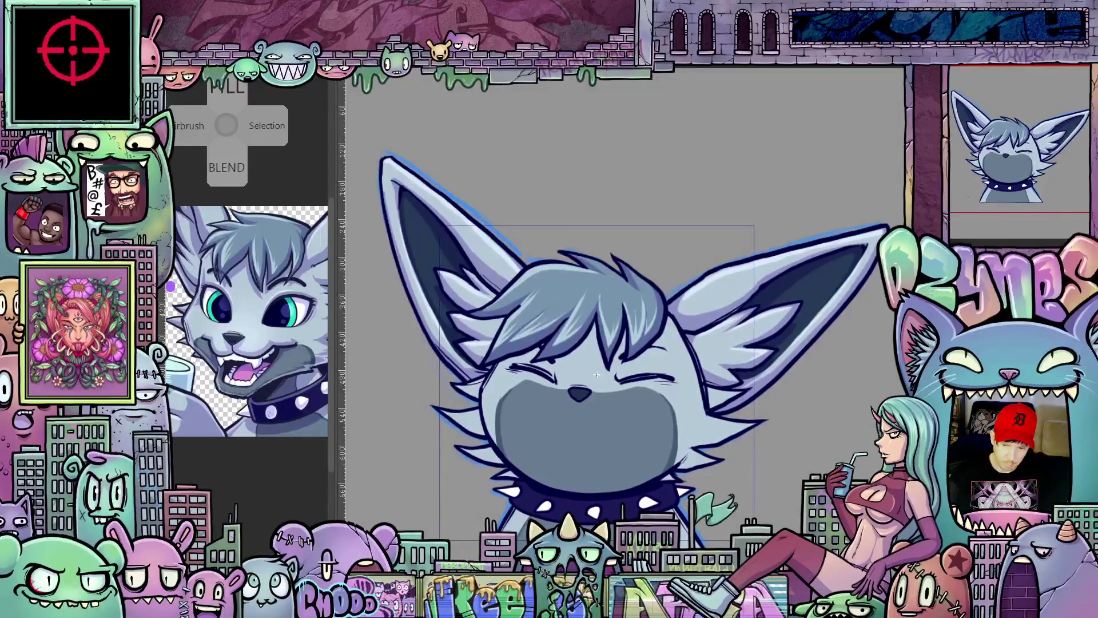
key(ctrl+z)
key(ctrl+y)
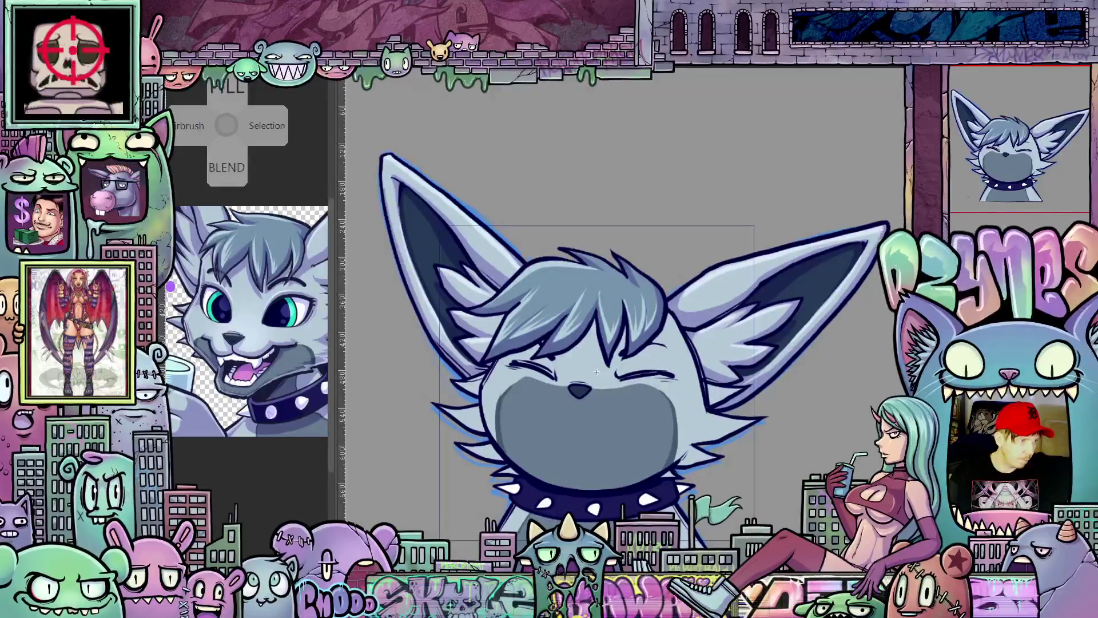
key(ctrl+z)
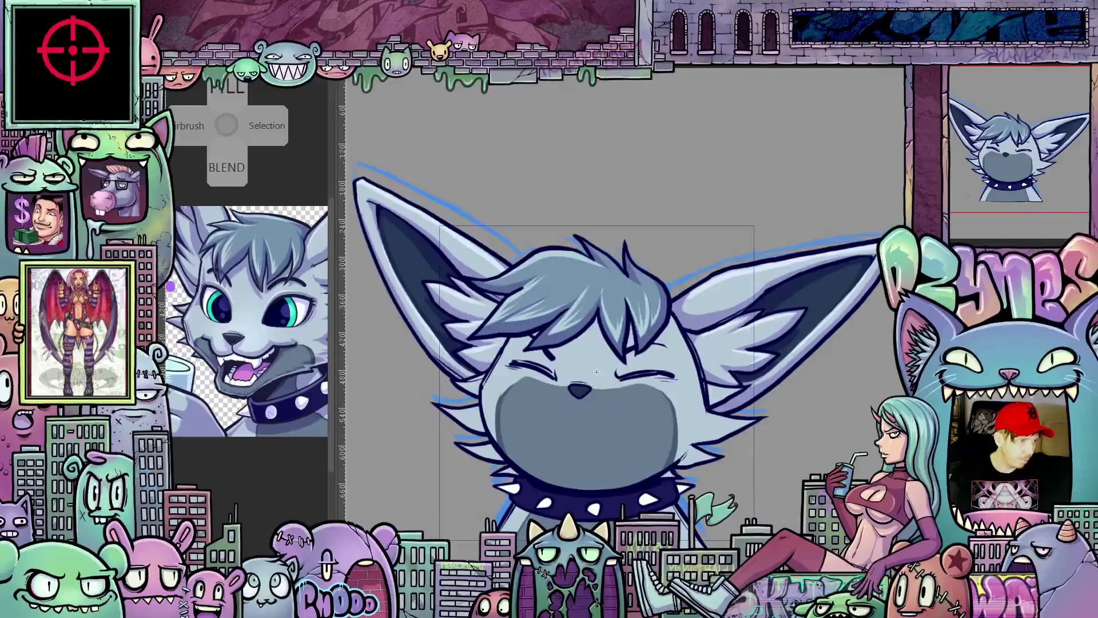
click(288, 134)
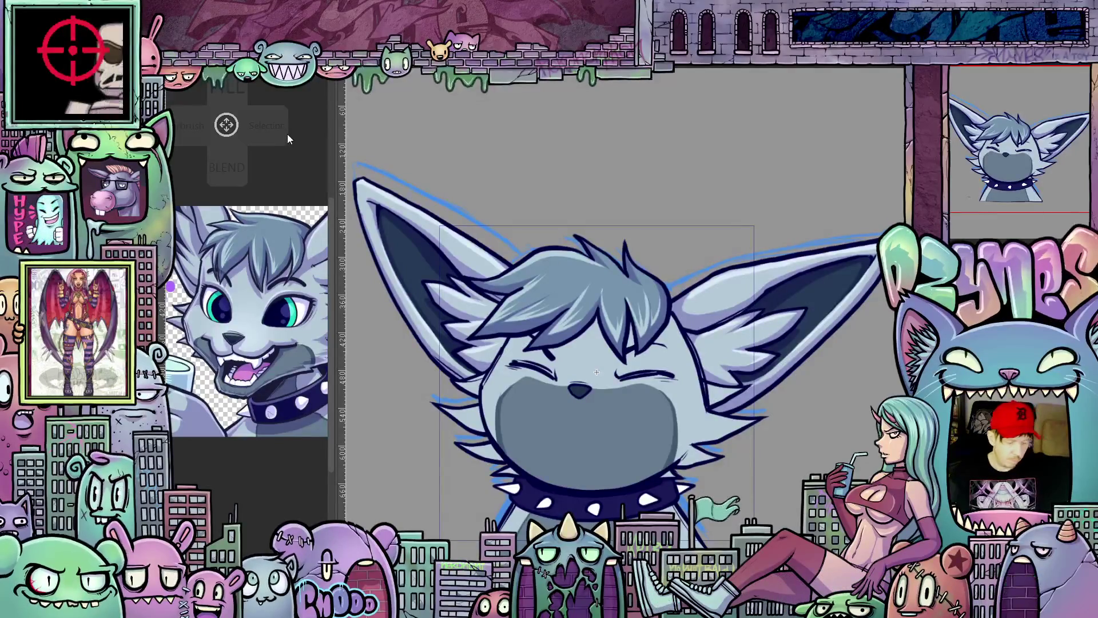
Step: Keep the wider ear and hair version, nudging the line art slightly downward
key(ctrl+z)
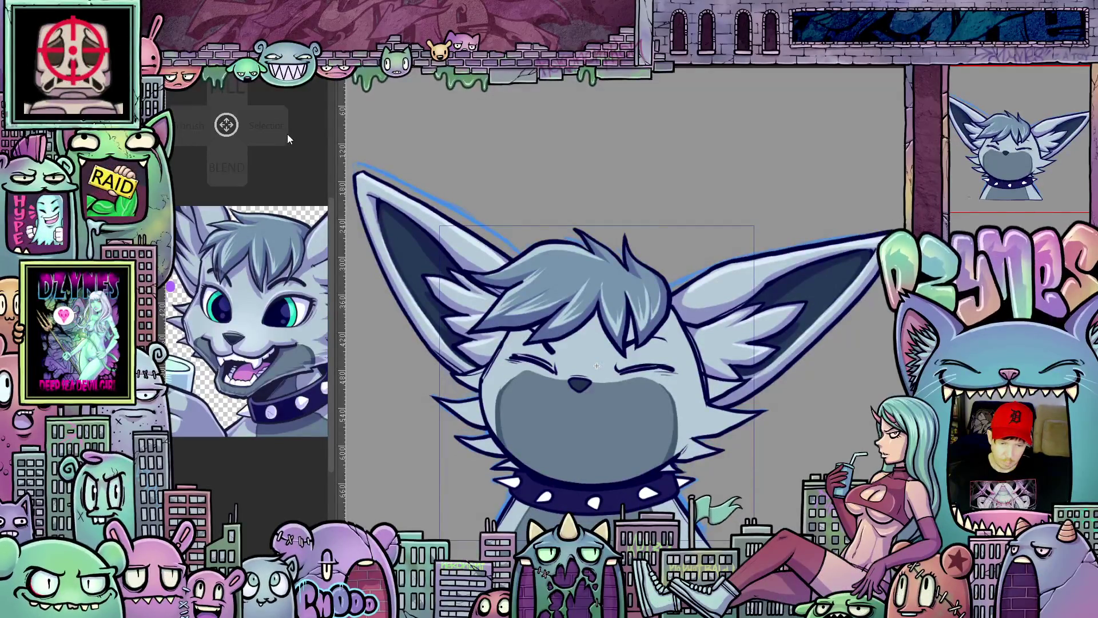
key(ctrl+z)
key(ctrl+z)
key(ctrl+z)
key(ctrl+z)
key(ctrl+z)
key(ctrl+z)
key(ctrl+z)
key(ctrl+z)
key(ctrl+z)
key(ctrl+z)
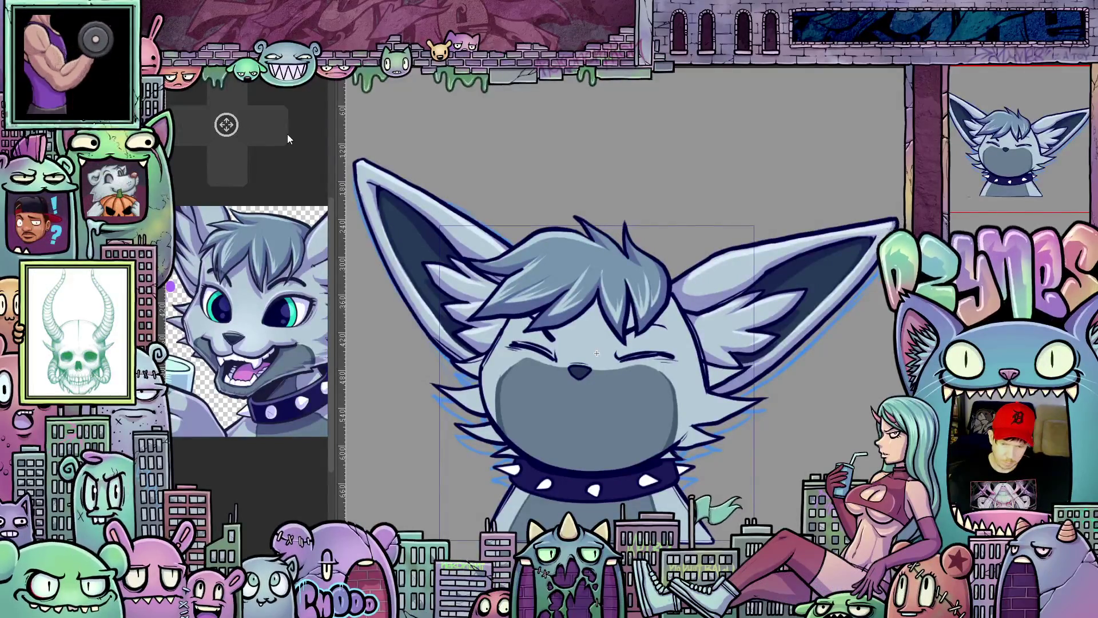
key(ctrl+z)
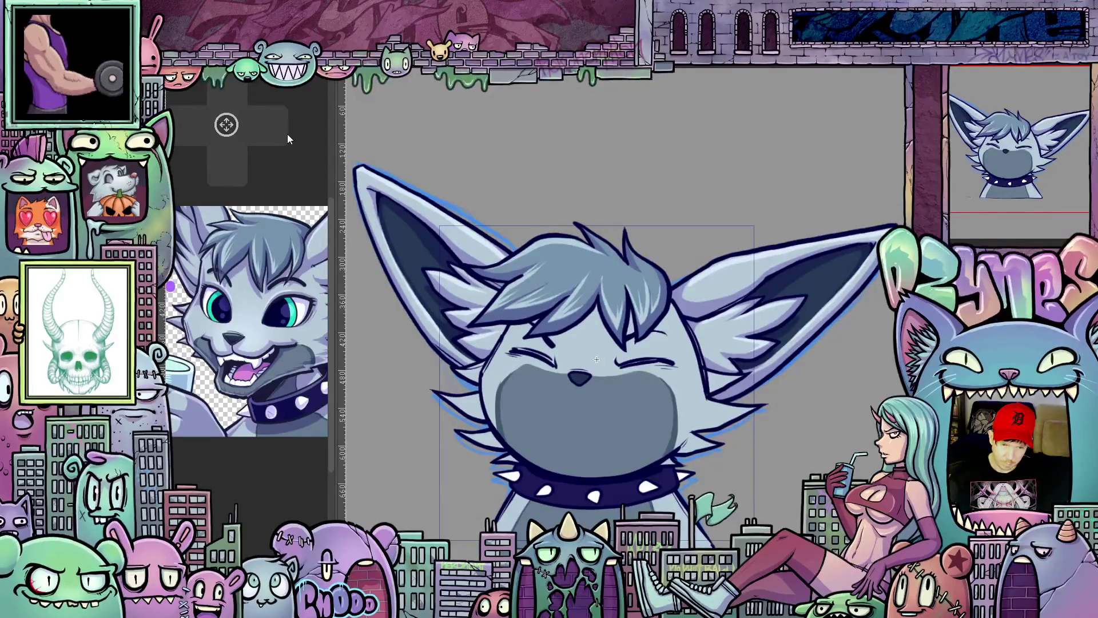
key(ctrl+z)
key(ctrl+z)
key(ctrl+z)
key(ctrl+z)
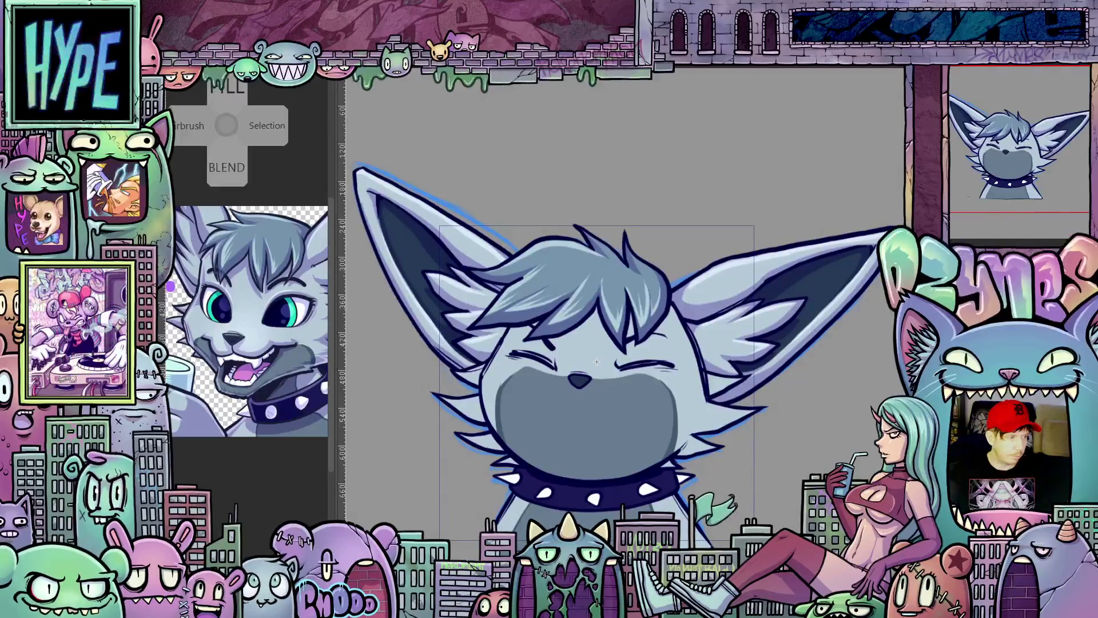
Step: Transform the head and ears into a narrower, more upright pose and commit it
key(ctrl+z)
key(ctrl+z)
key(ctrl+z)
key(ctrl+z)
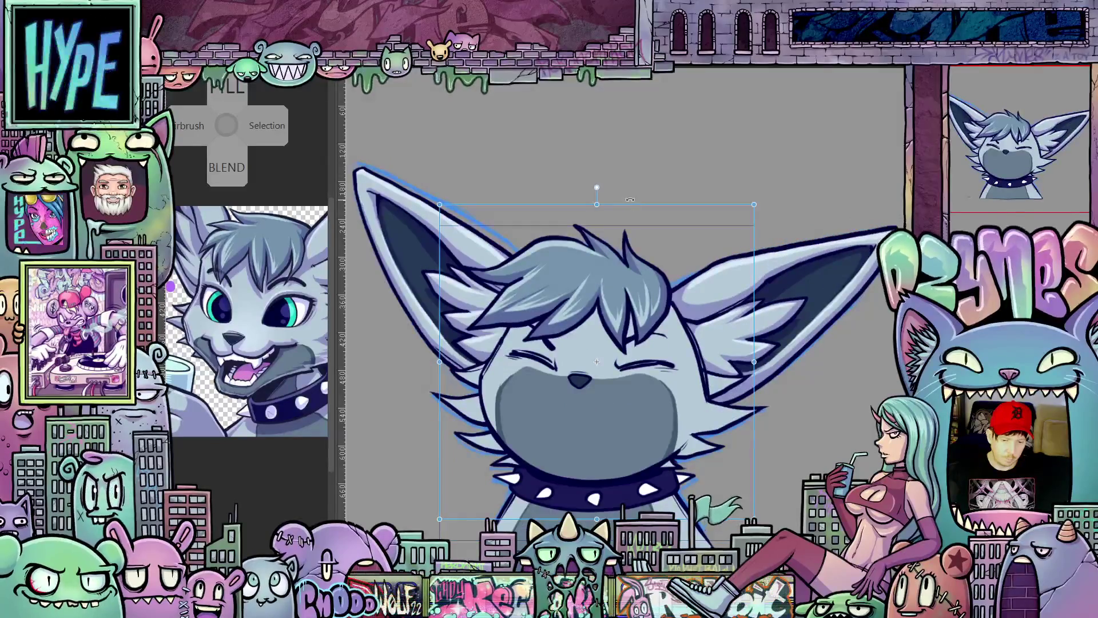
key(ctrl+z)
key(ctrl+z)
key(ctrl+z)
key(ctrl+z)
key(ctrl+z)
key(ctrl+z)
key(ctrl+z)
key(ctrl+z)
key(ctrl+z)
key(ctrl+z)
key(ctrl+z)
key(ctrl+z)
key(ctrl+z)
key(ctrl+z)
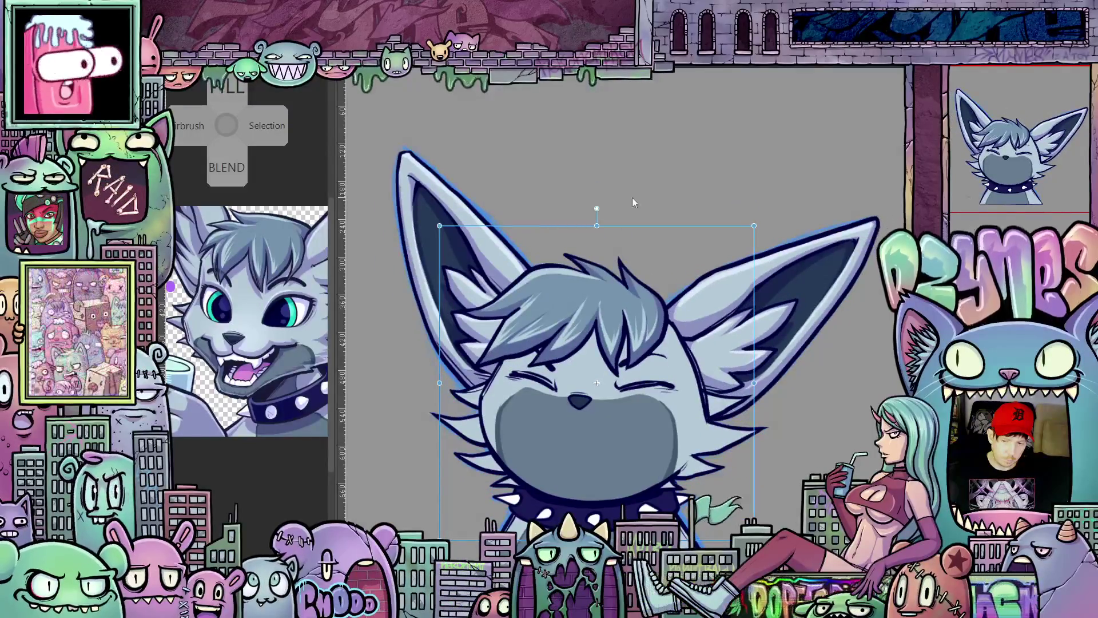
key(ctrl+z)
key(ctrl+z)
key(ctrl+z)
key(ctrl+z)
key(ctrl+z)
key(ctrl+z)
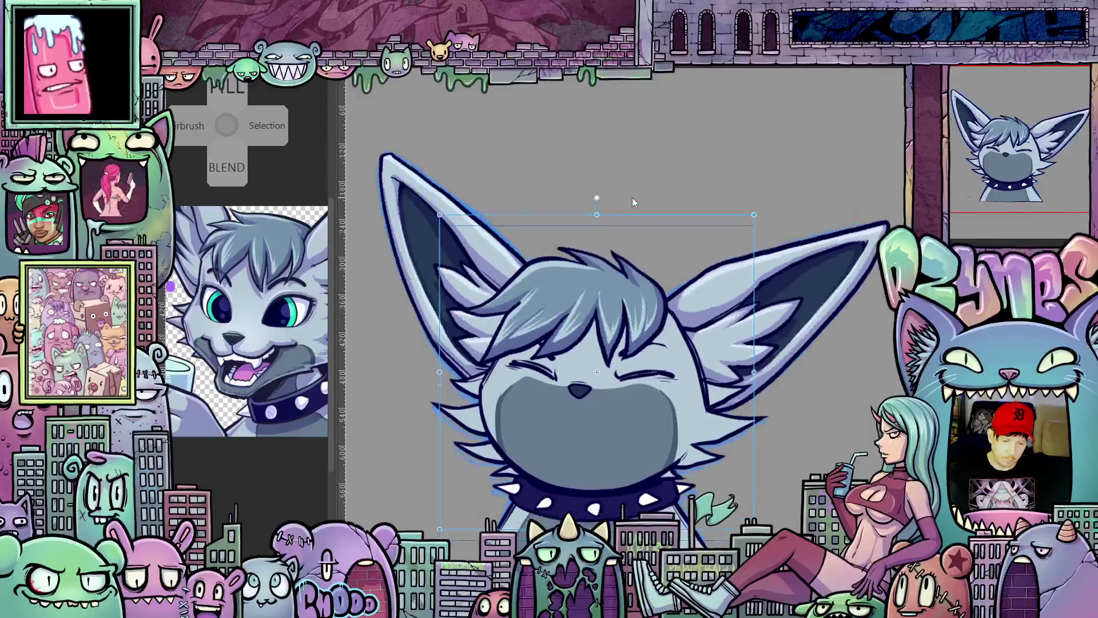
key(ctrl+z)
key(ctrl+z)
key(ctrl+z)
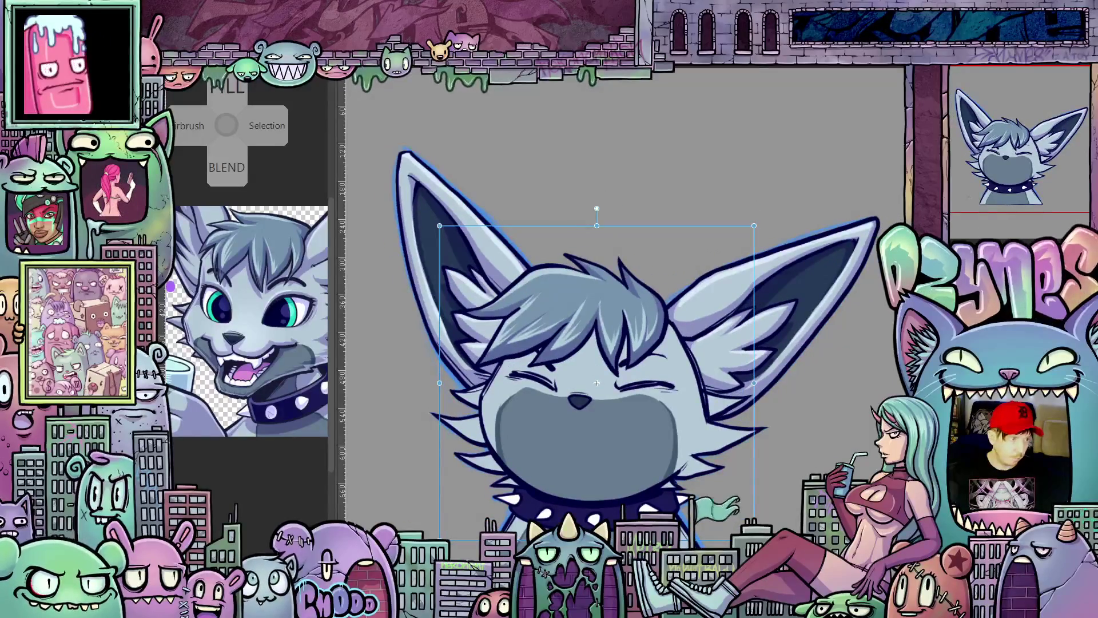
key(Return)
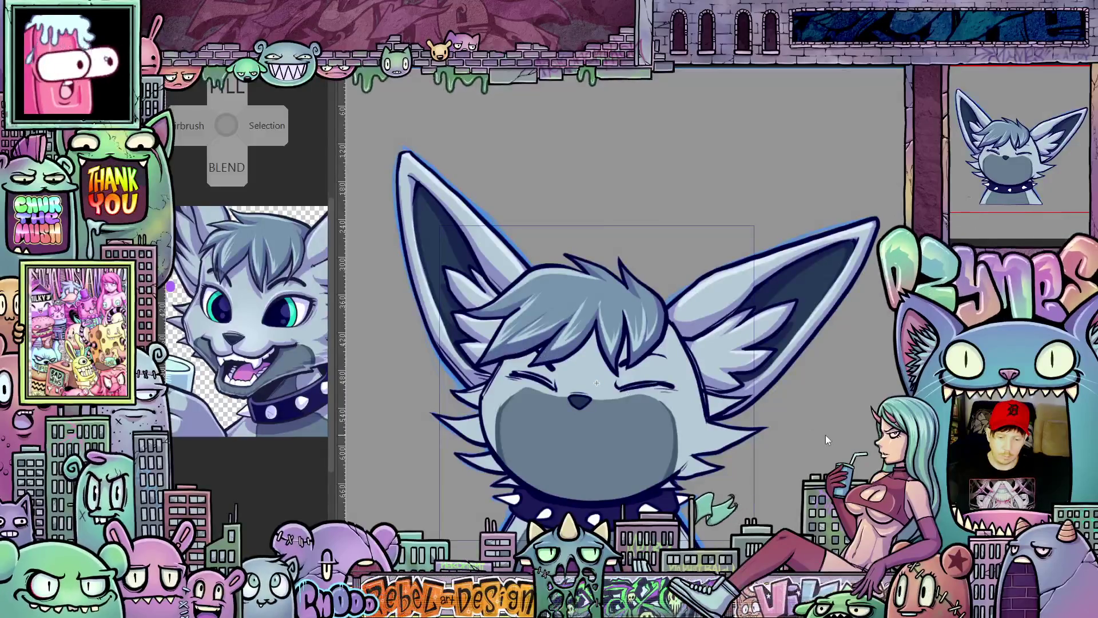
scroll(816, 437, down, 1)
key(ctrl+t)
key(Escape)
scroll(804, 446, up, 1)
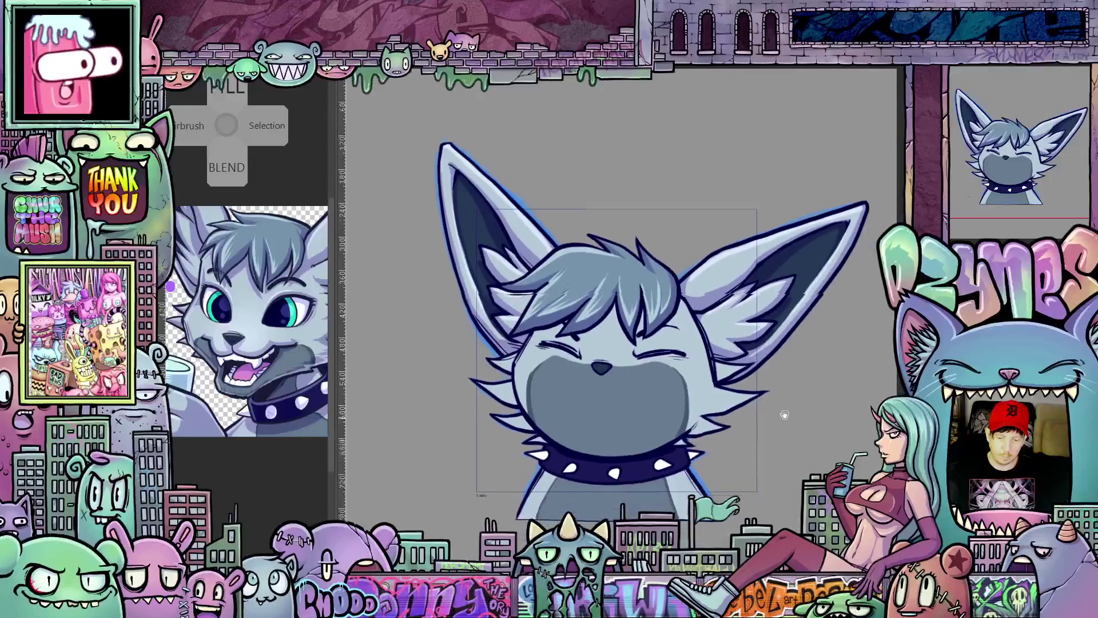
drag(803, 446, 795, 358)
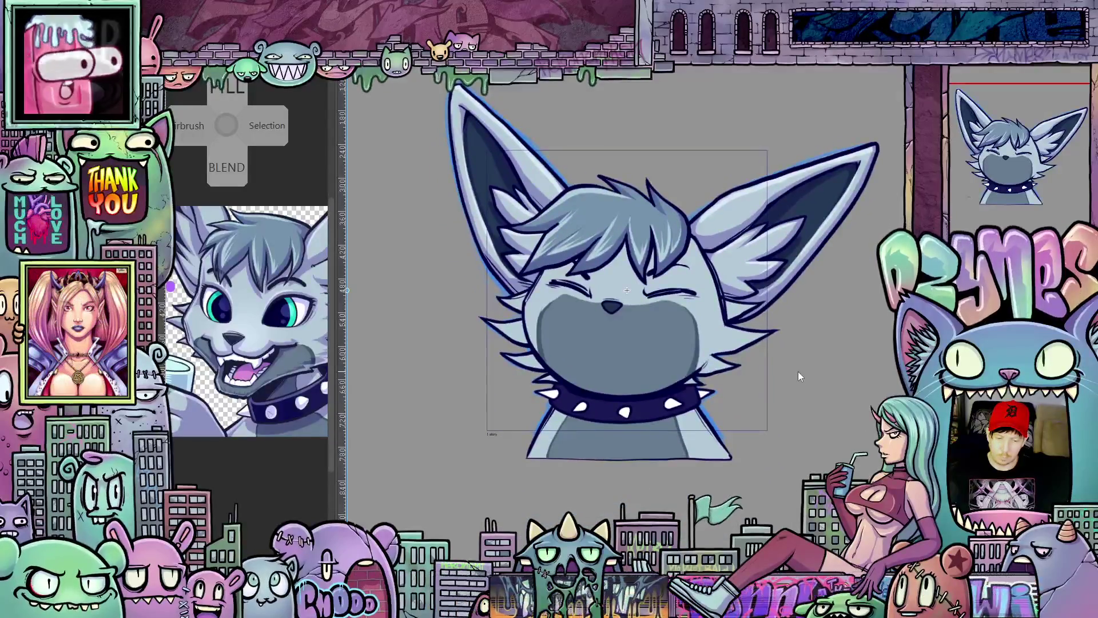
scroll(798, 372, up, 1)
drag(799, 386, 798, 448)
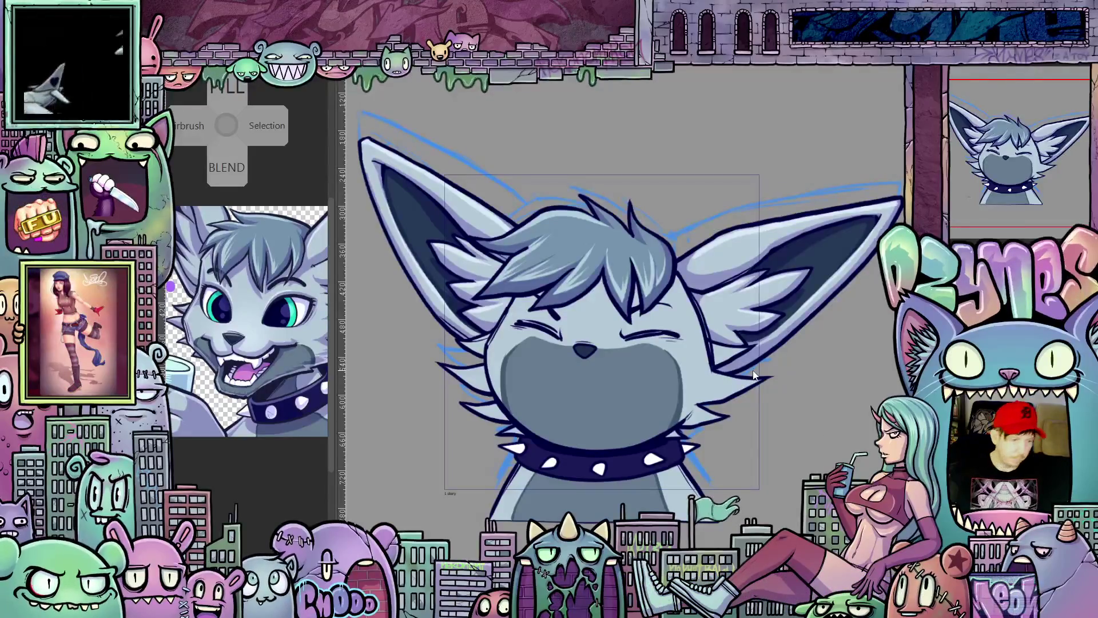
drag(653, 164, 605, 390)
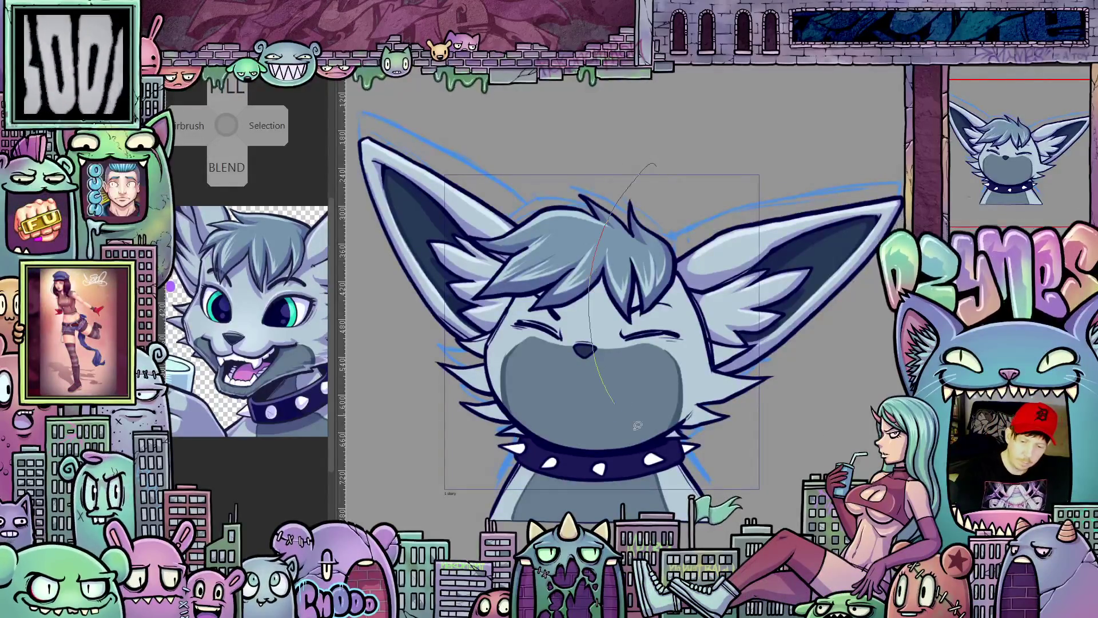
Step: Lasso the right ear and start a puppet warp after cancelling a mesh transform
drag(883, 338, 591, 174)
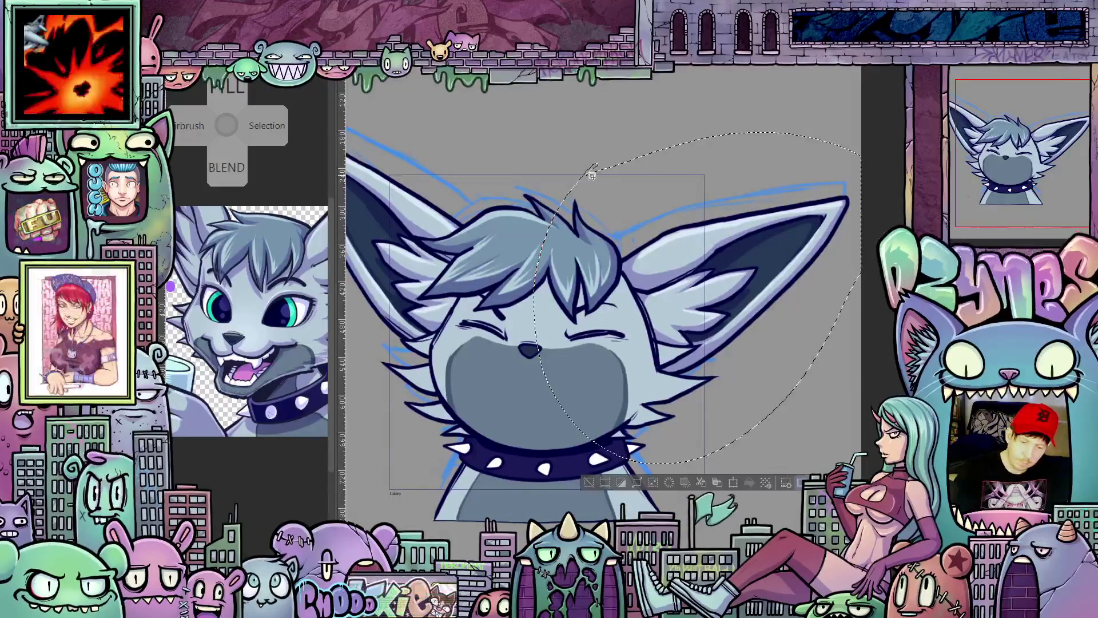
click(162, 329)
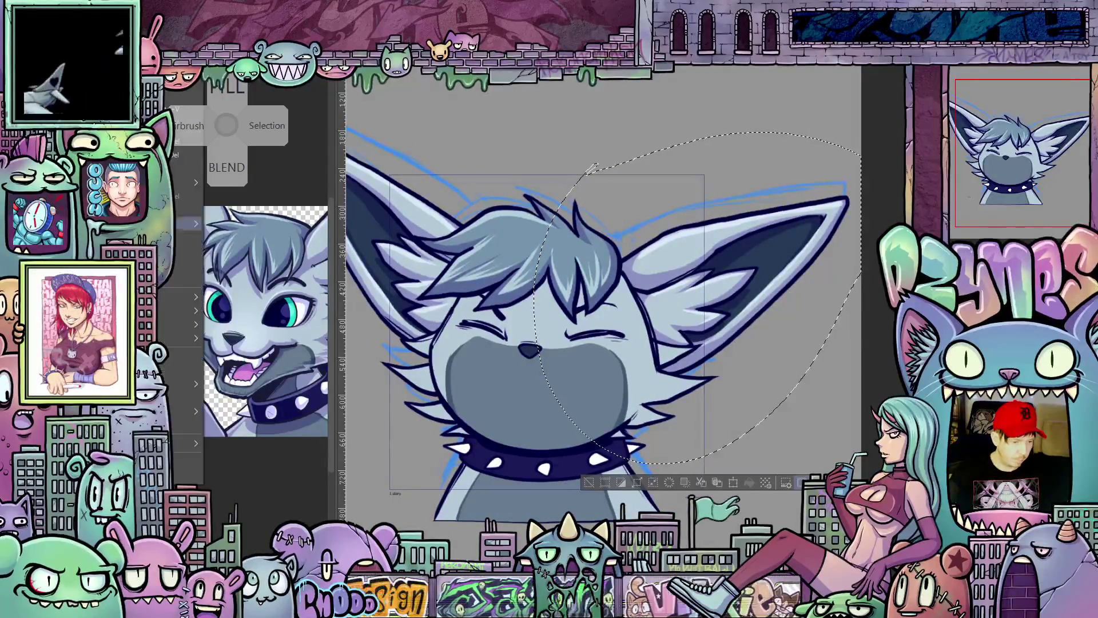
mouse_move(175, 325)
click(274, 463)
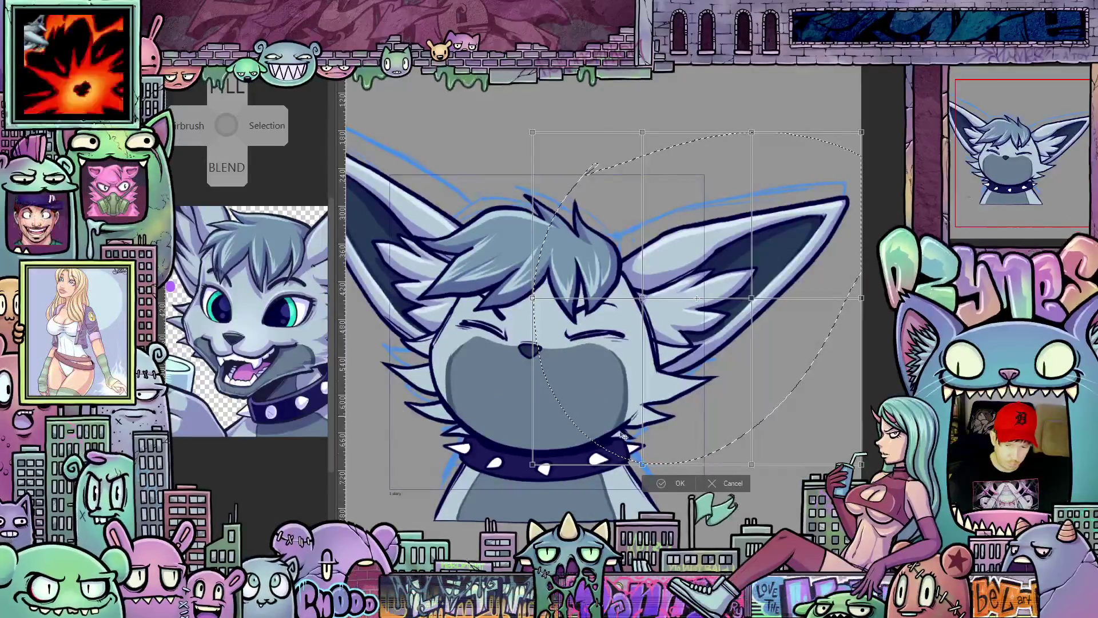
click(725, 483)
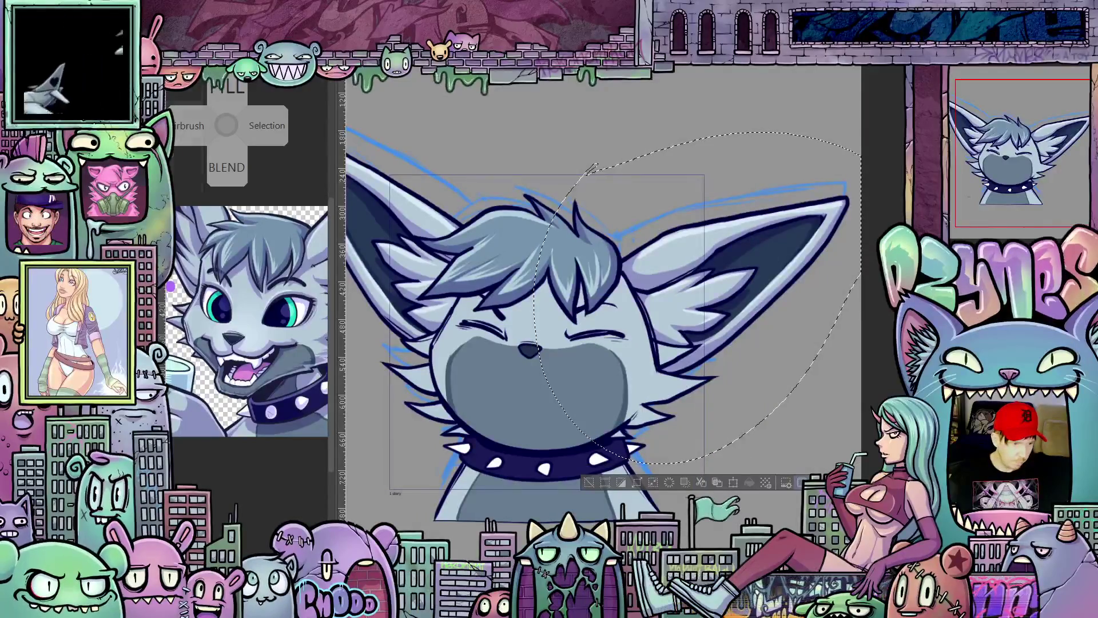
click(172, 77)
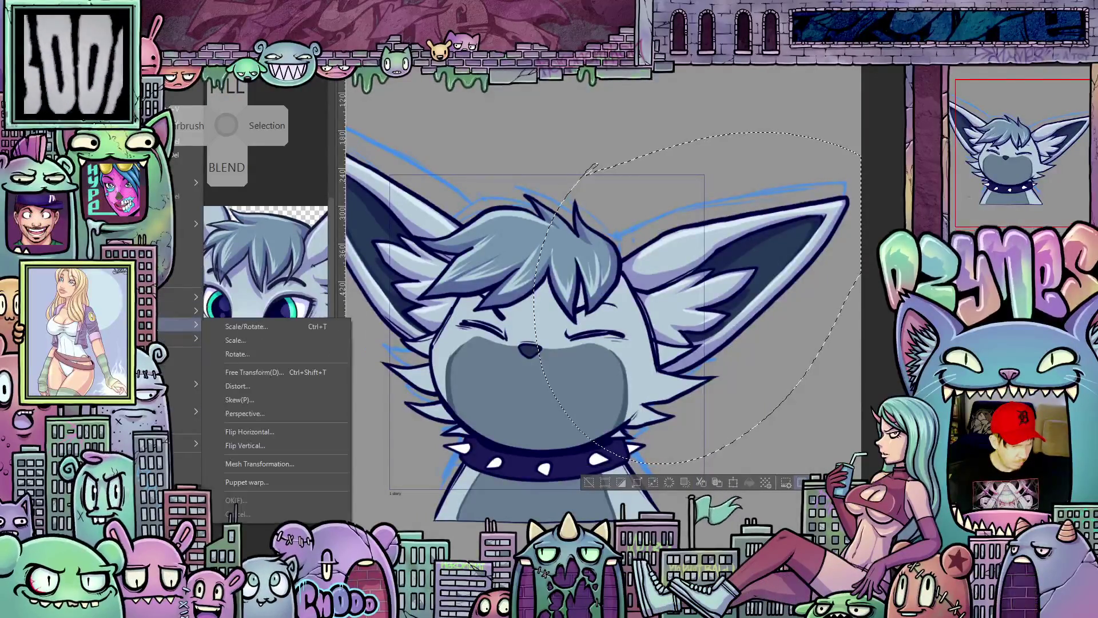
click(268, 478)
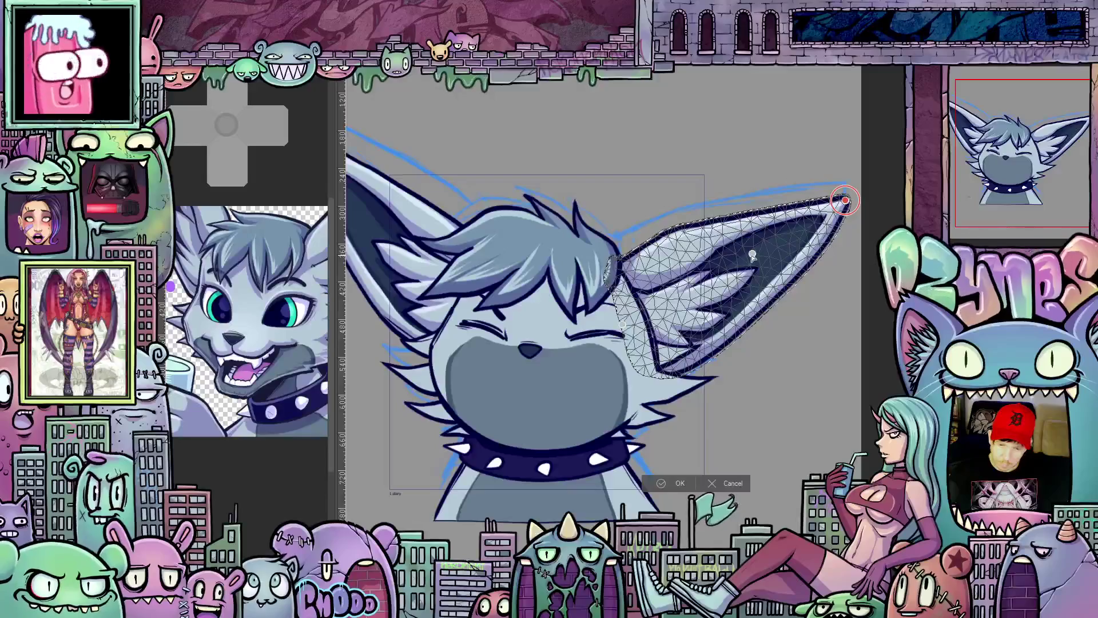
Step: Bend the right ear tip slightly lower toward the blue sketch and apply the warp
drag(845, 201, 848, 207)
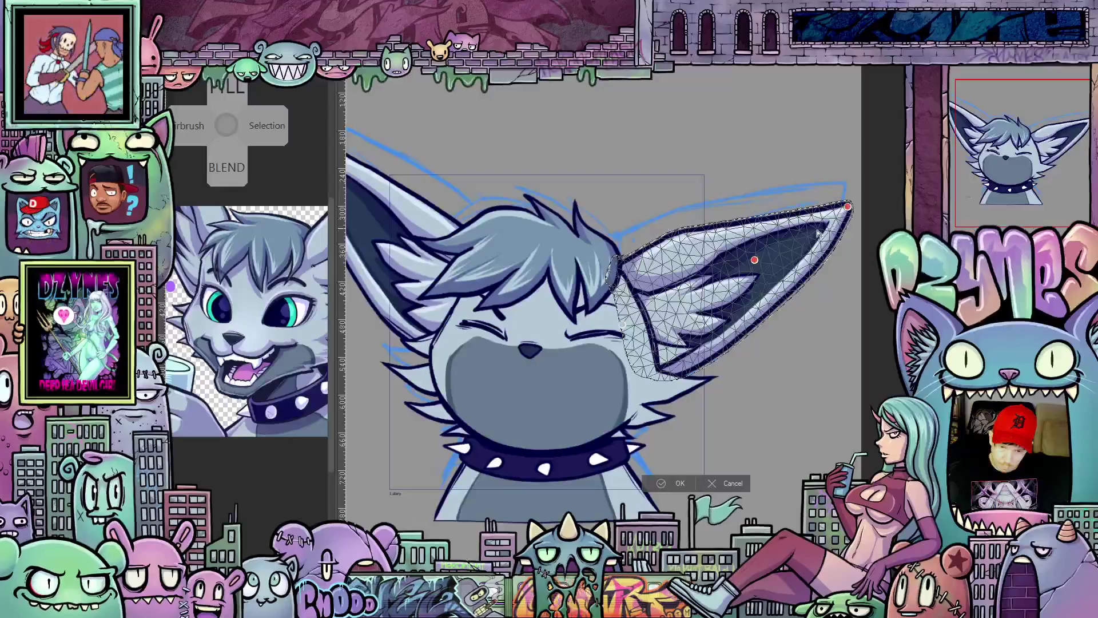
drag(846, 208, 849, 222)
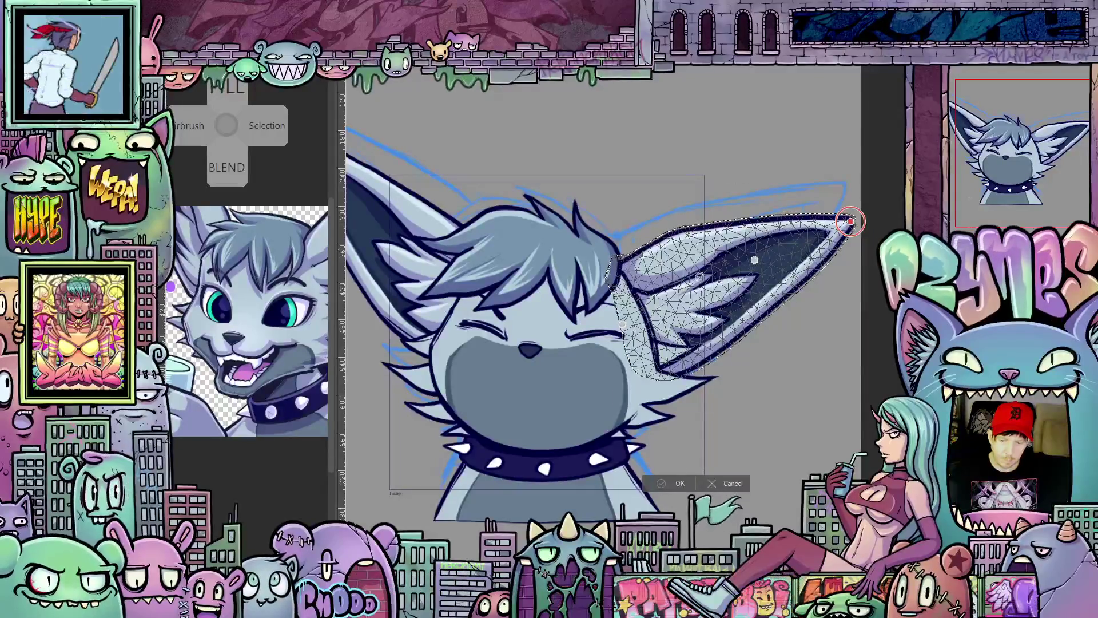
key(Return)
drag(595, 166, 742, 188)
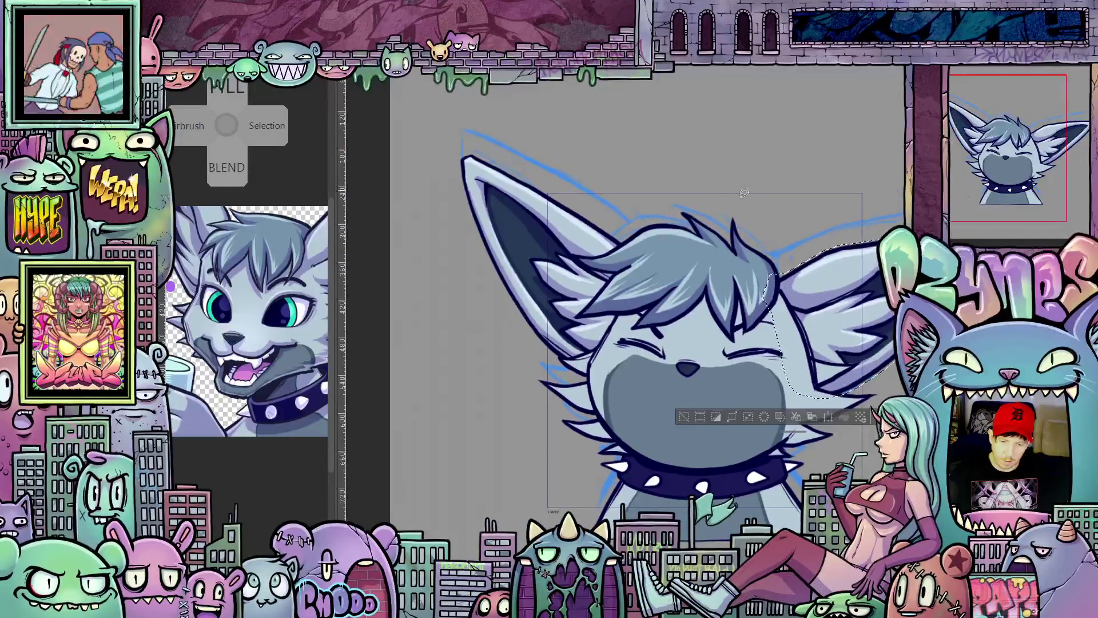
Step: Lasso the left ear and start warping it
drag(655, 369, 696, 257)
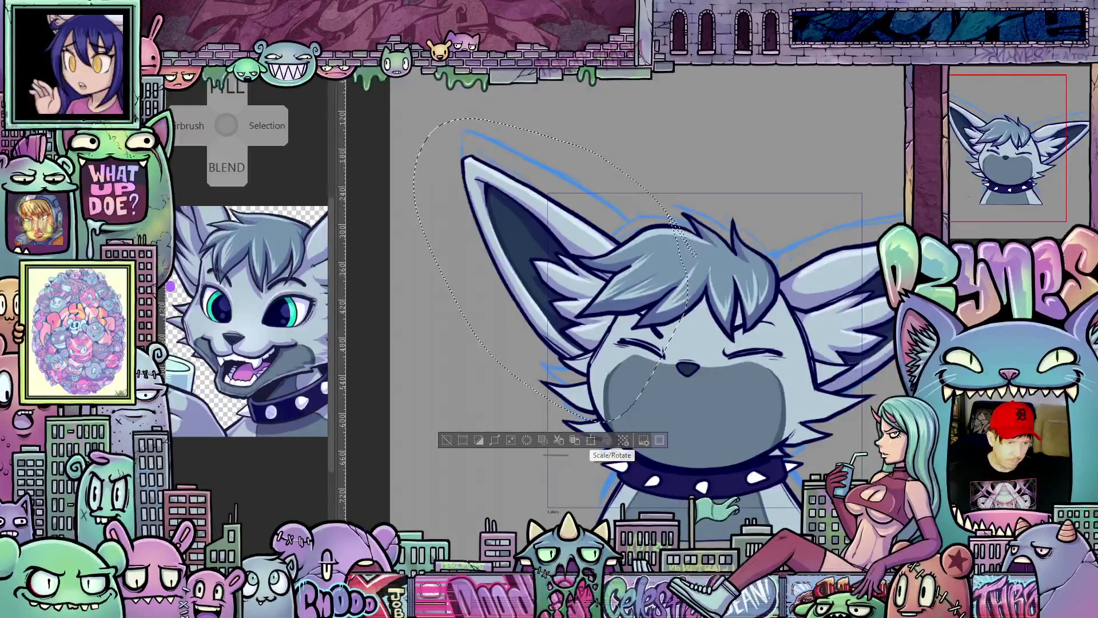
click(175, 77)
mouse_move(612, 440)
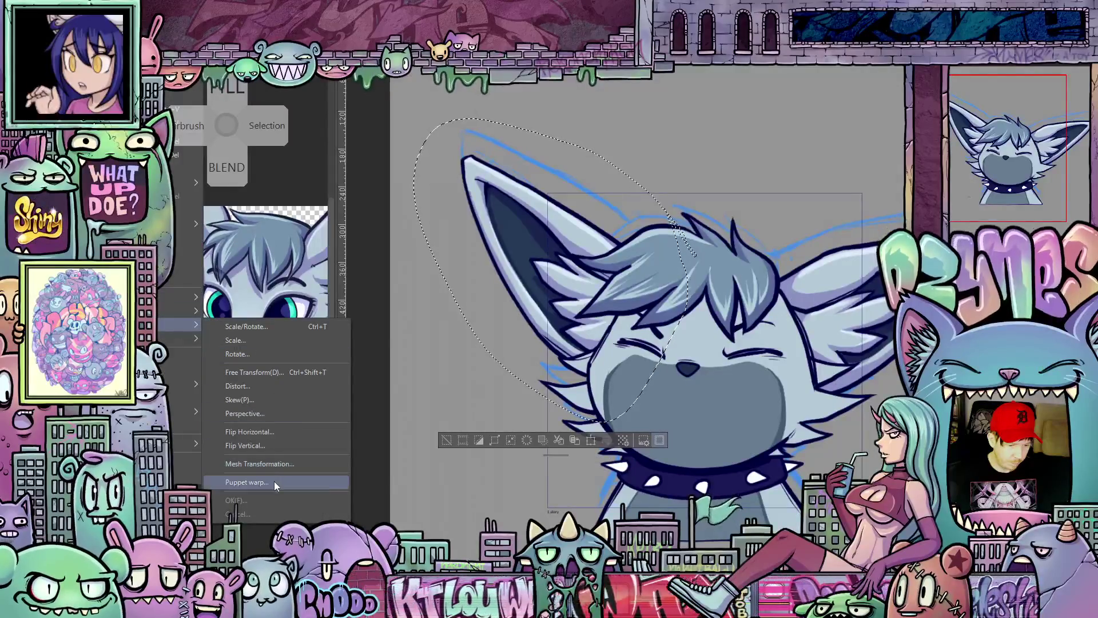
click(274, 480)
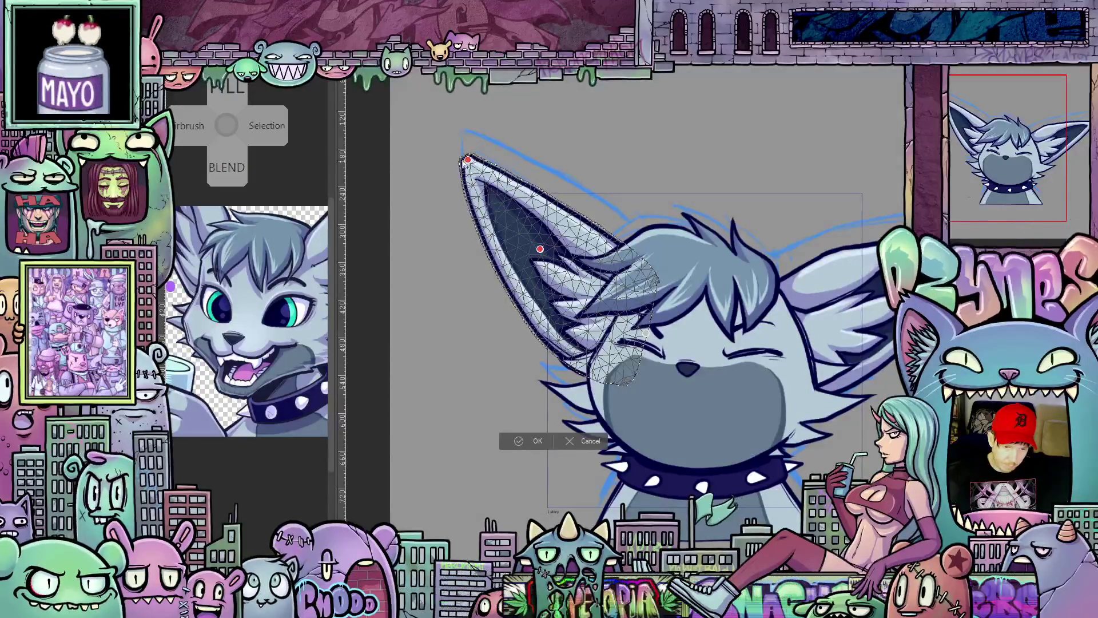
Step: Stretch the left ear tip into a taller, pointed shape and apply the warp
drag(468, 160, 462, 164)
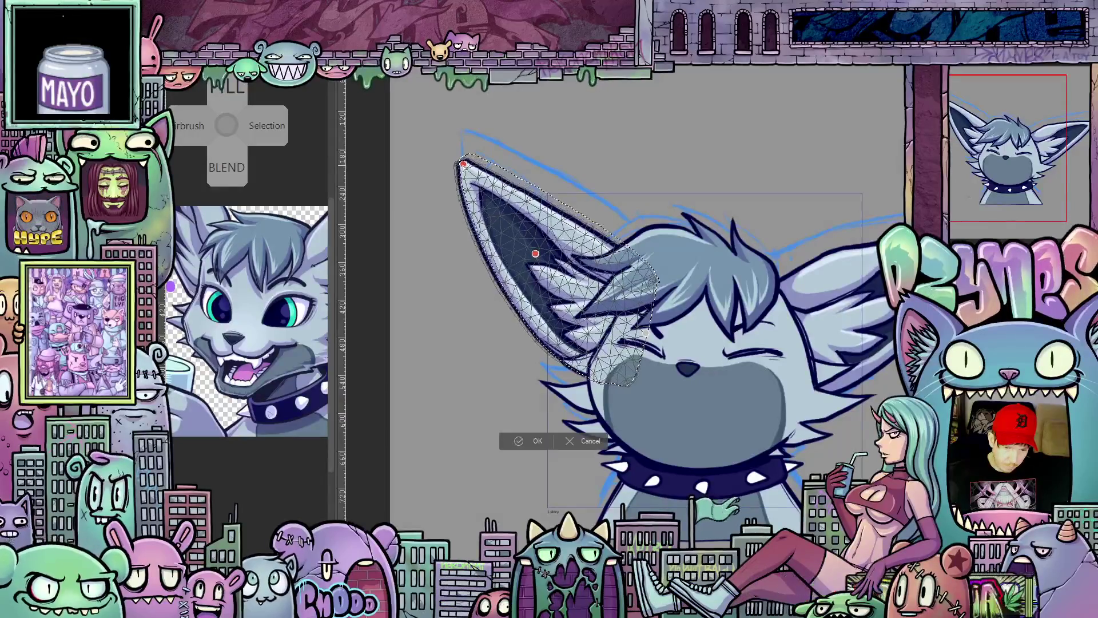
click(464, 165)
drag(462, 165, 454, 178)
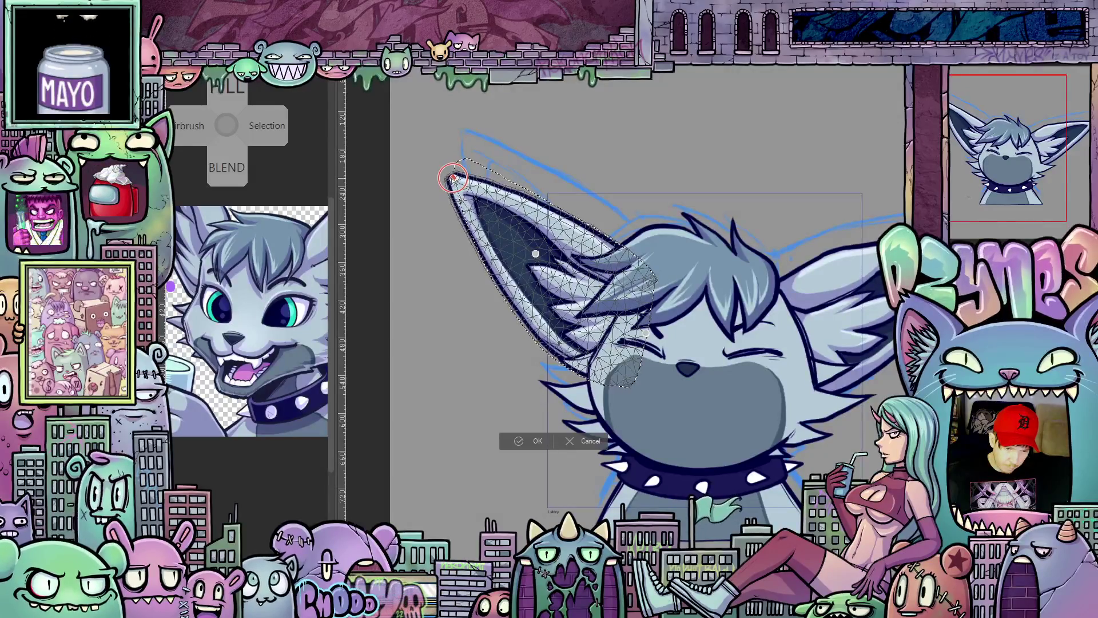
click(530, 439)
scroll(735, 375, down, 2)
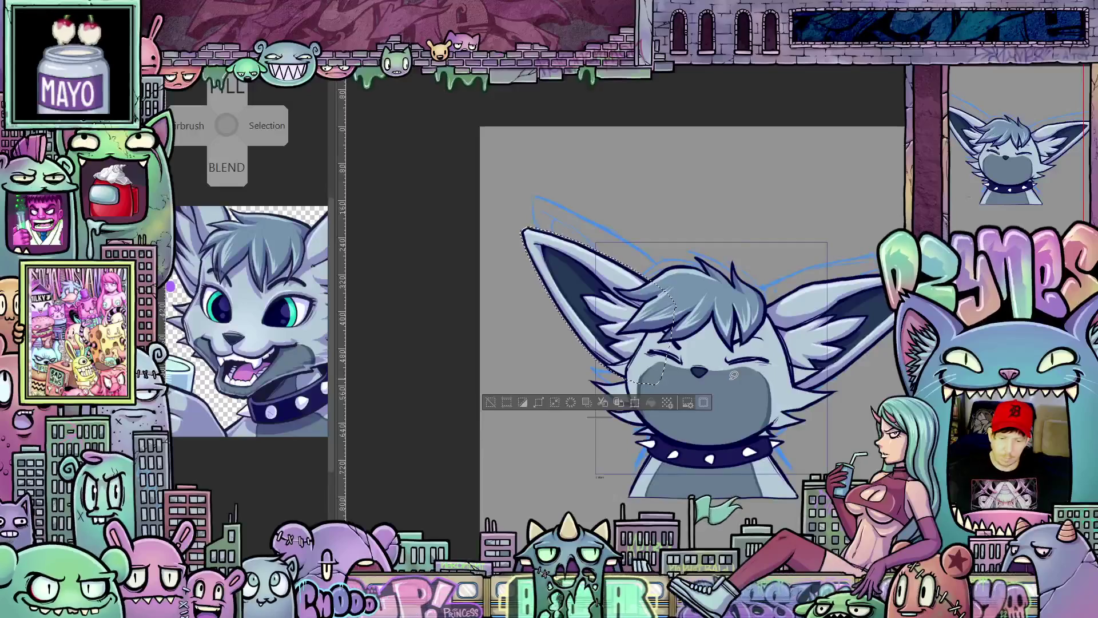
Step: Deselect the warped ear, toggle the blue sketch lines and centre the canvas
key(ctrl+d)
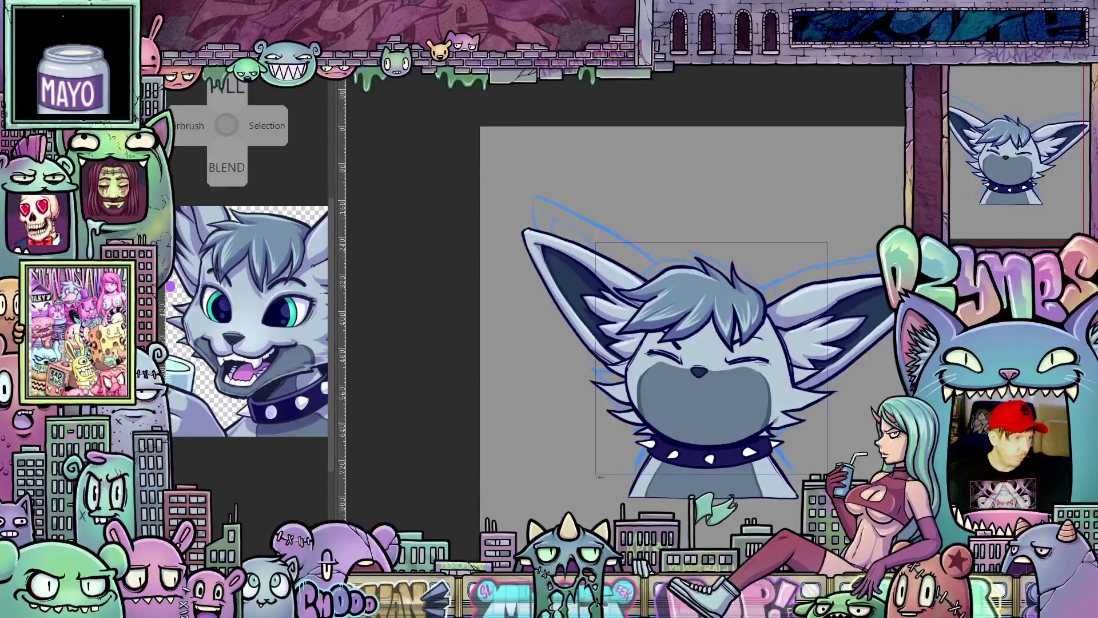
key(ctrl+z)
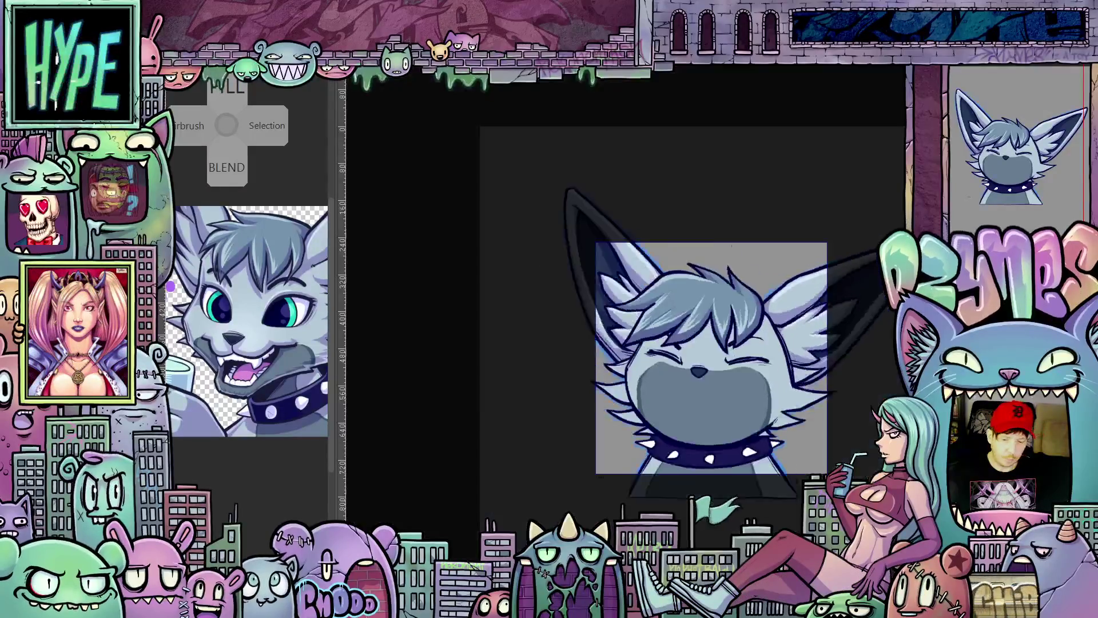
key(c)
scroll(833, 392, down, 2)
scroll(833, 392, down, 2)
scroll(844, 403, down, 1)
drag(844, 404, 763, 392)
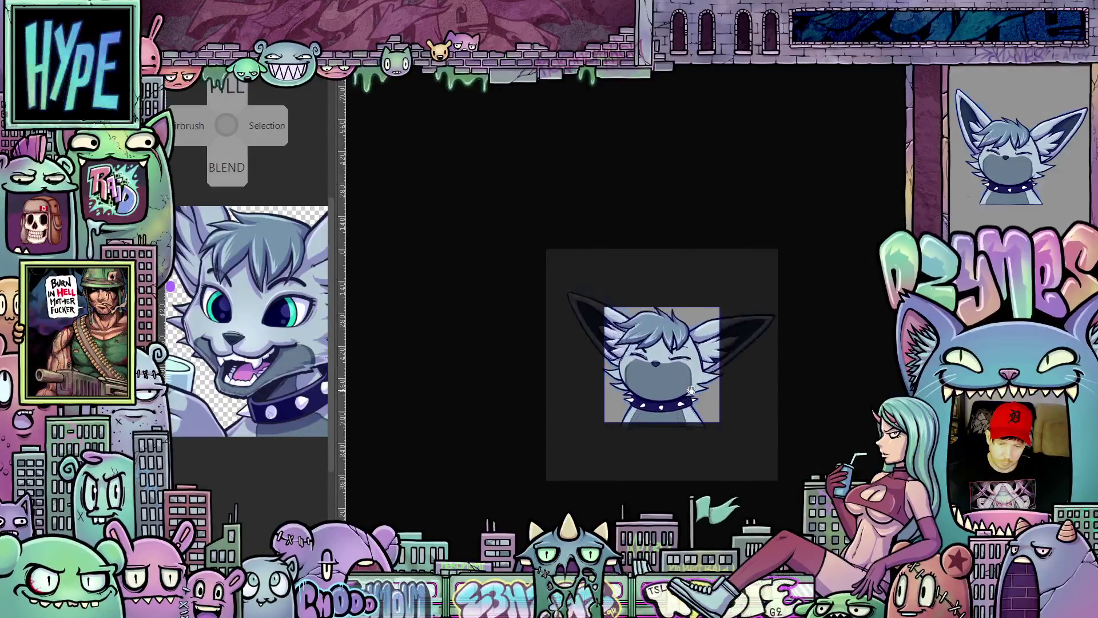
scroll(680, 390, up, 1)
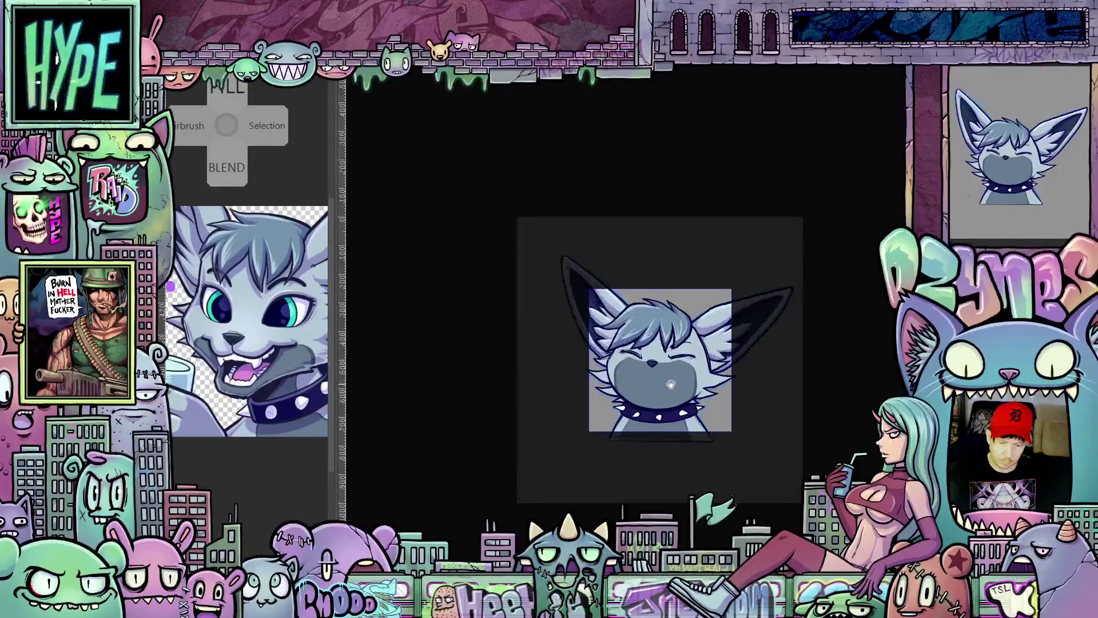
scroll(672, 388, up, 1)
scroll(671, 388, up, 1)
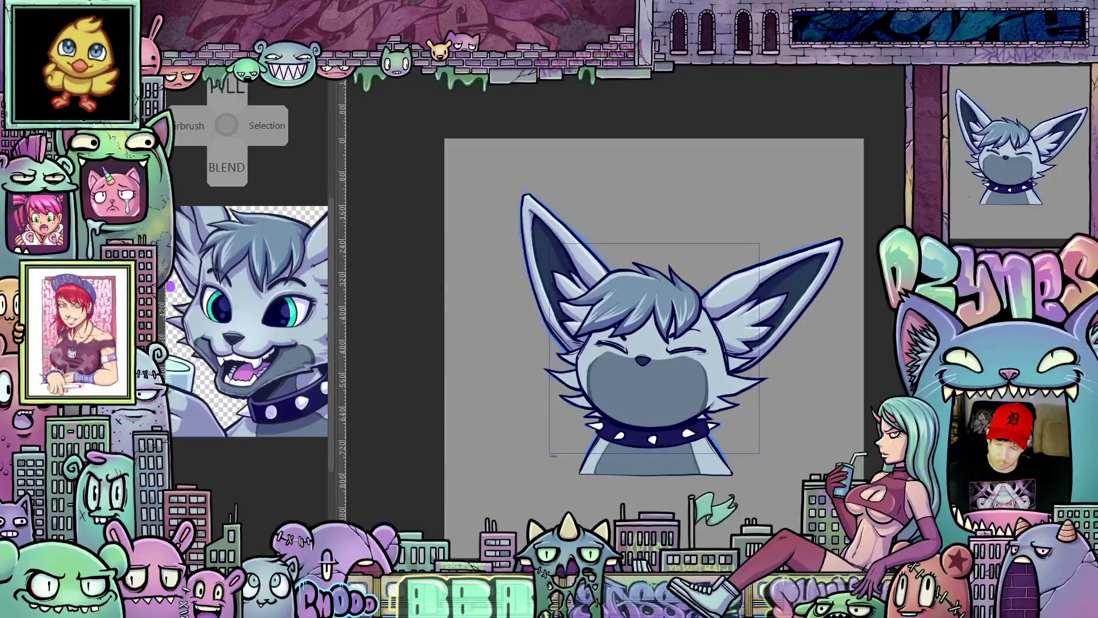
scroll(645, 401, up, 2)
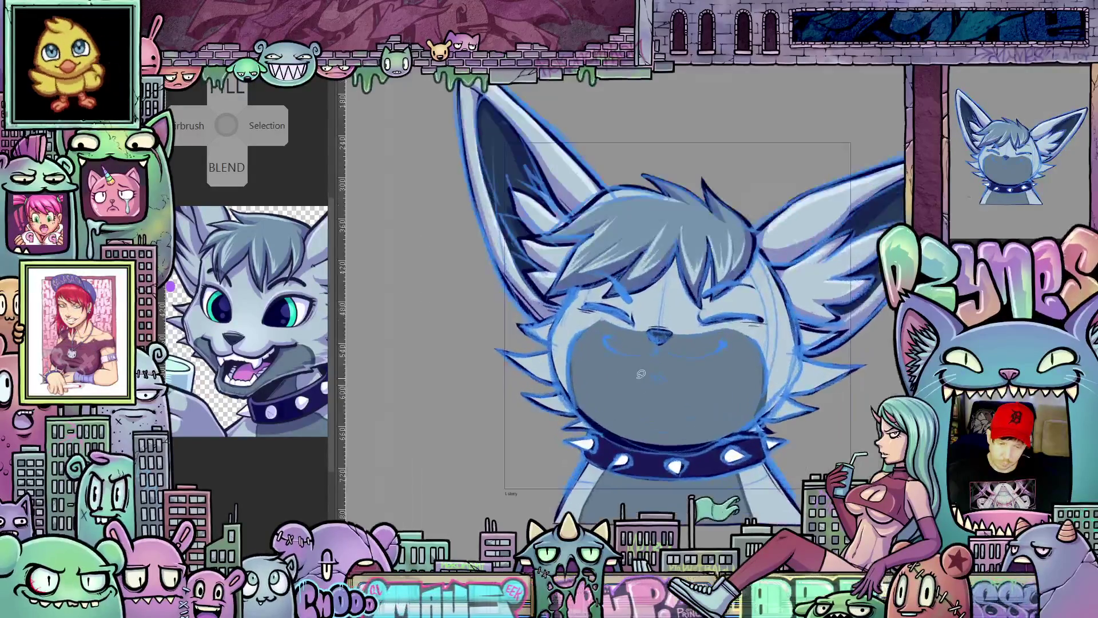
scroll(645, 401, up, 1)
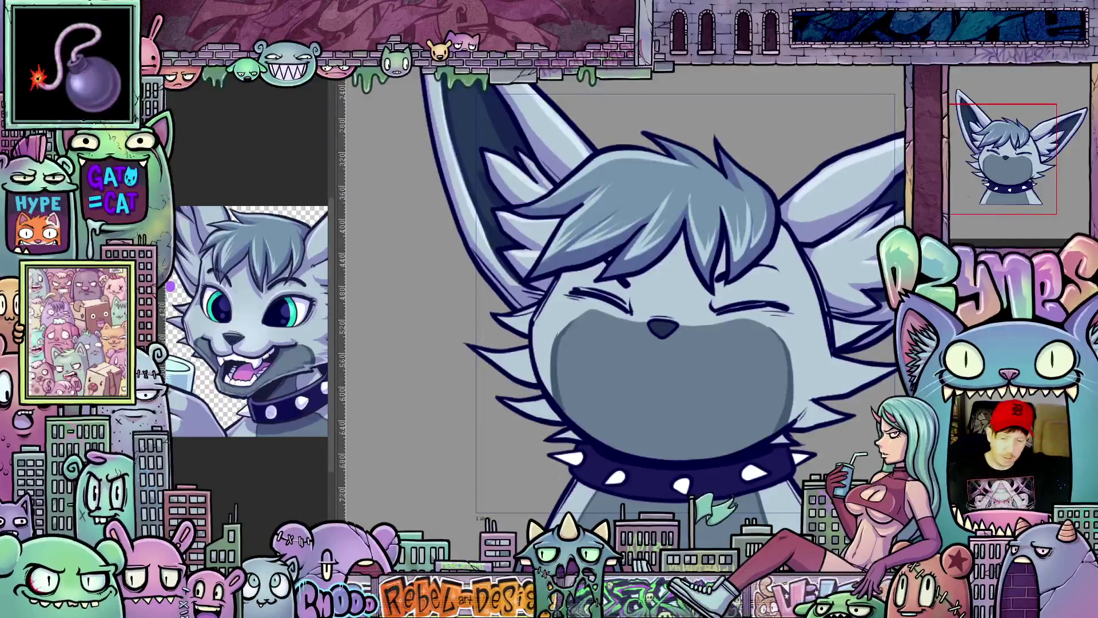
scroll(788, 125, down, 2)
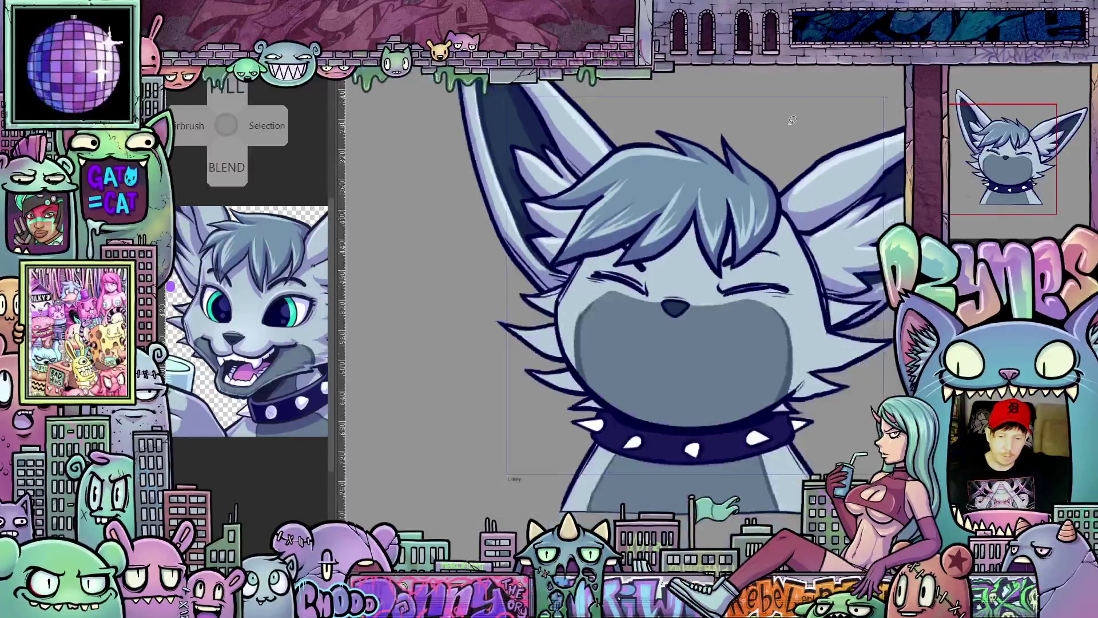
mouse_move(818, 130)
mouse_down()
mouse_move(714, 207)
mouse_move(726, 206)
mouse_up()
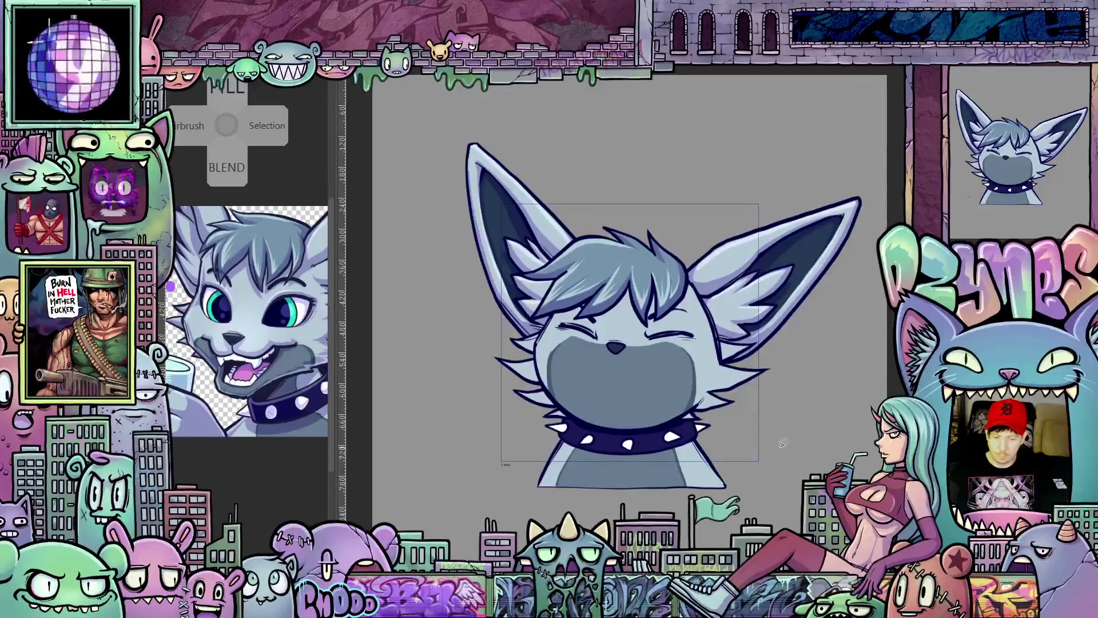
scroll(769, 450, up, 1)
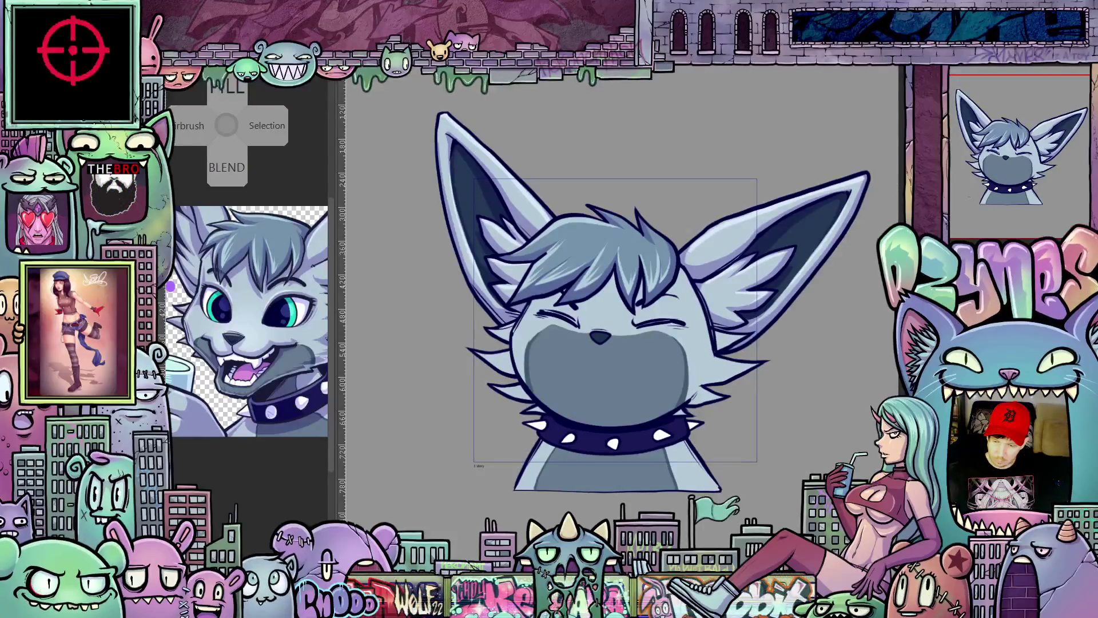
click(978, 74)
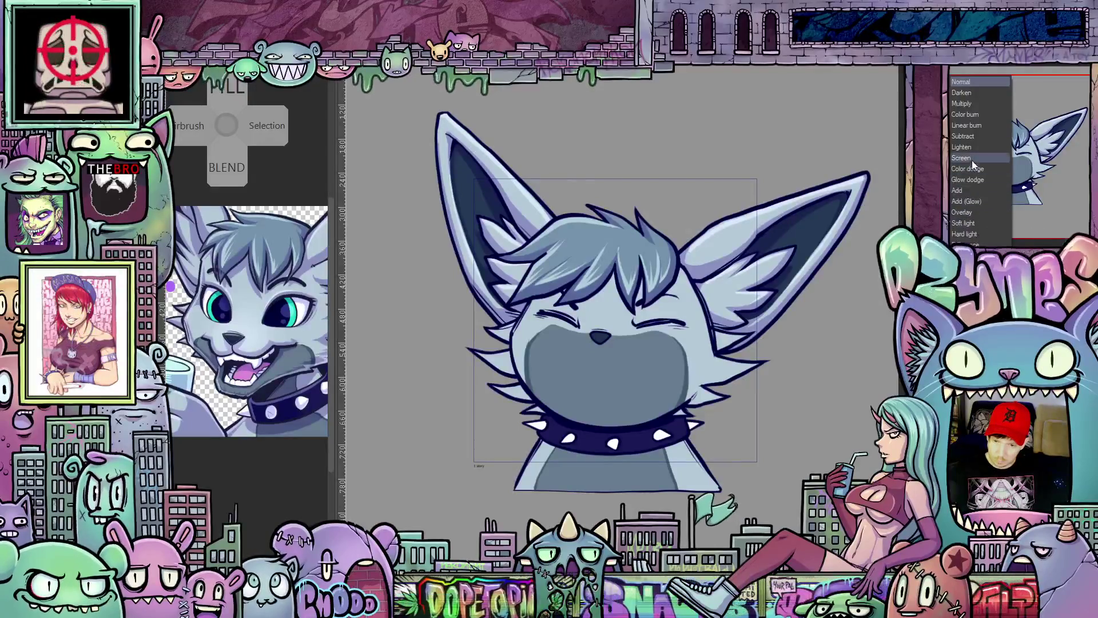
Step: Set the current layer's blending mode to Multiply
click(965, 106)
scroll(619, 430, up, 1)
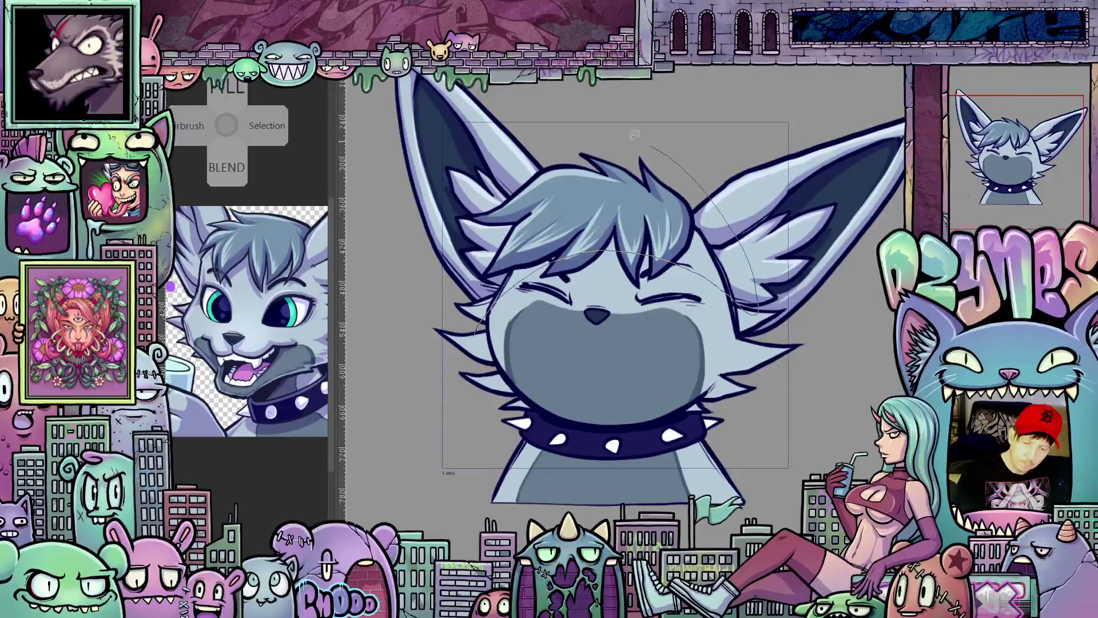
drag(750, 430, 721, 429)
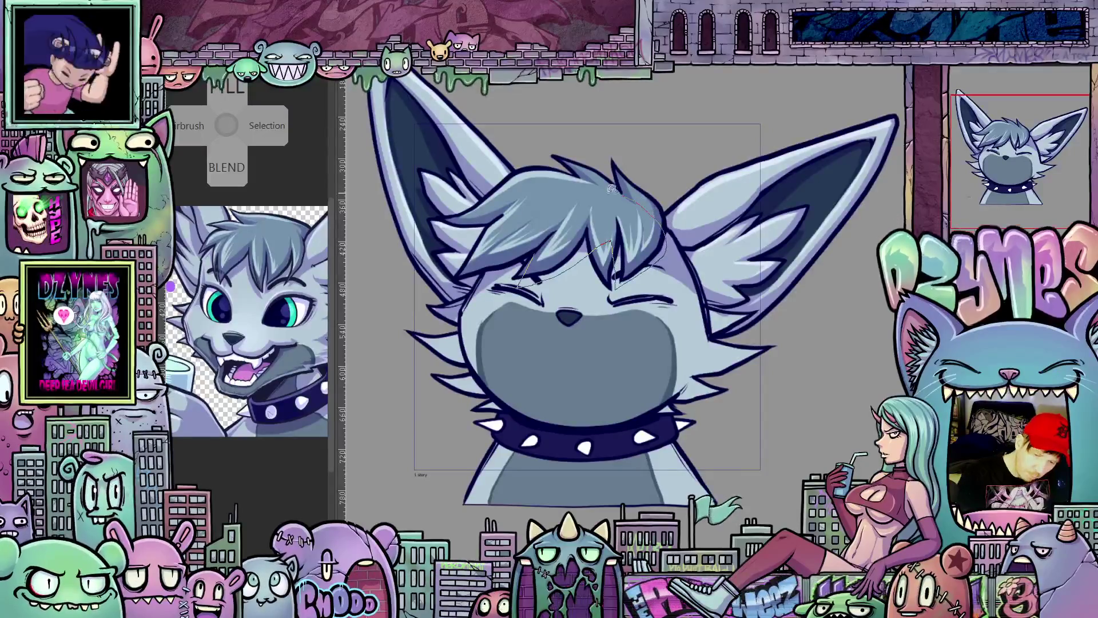
scroll(519, 230, up, 2)
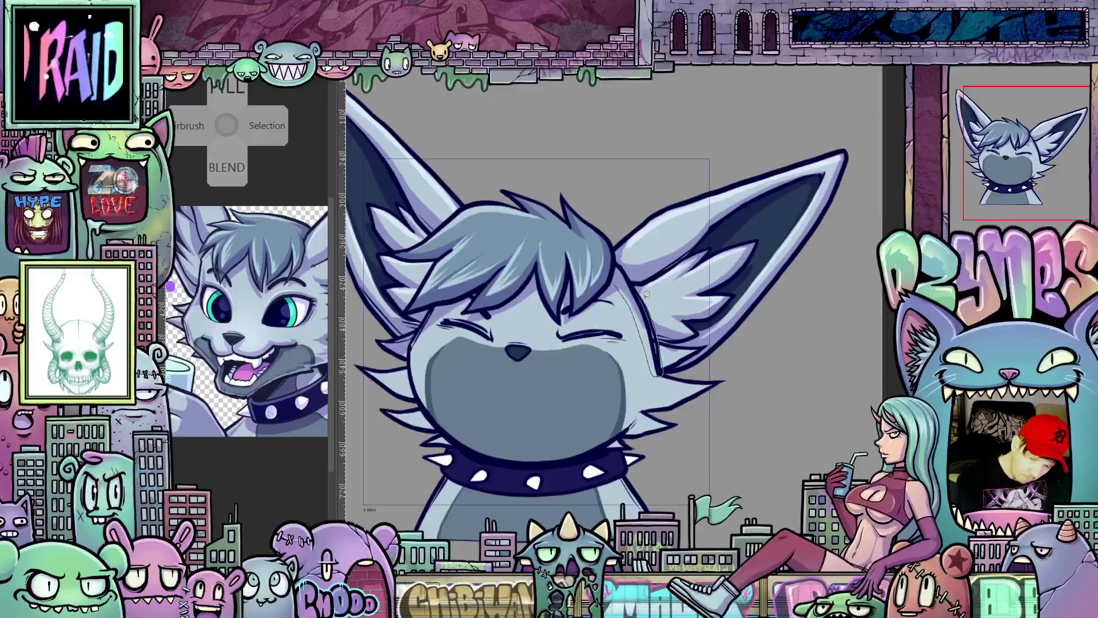
drag(735, 395, 727, 299)
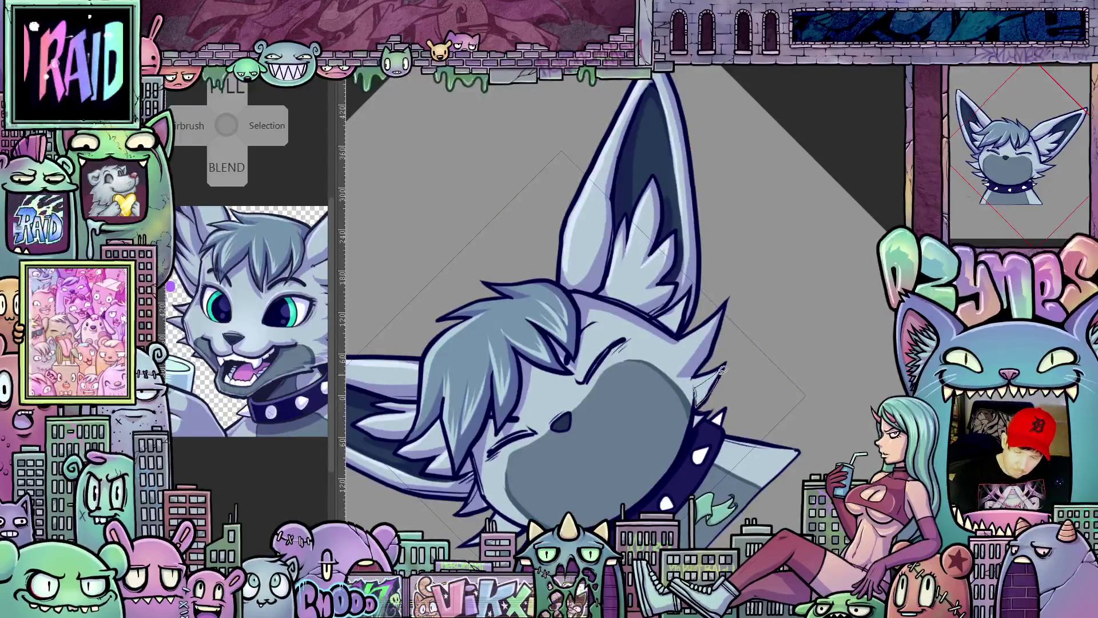
mouse_move(717, 448)
mouse_down()
mouse_move(668, 478)
mouse_move(740, 365)
mouse_up()
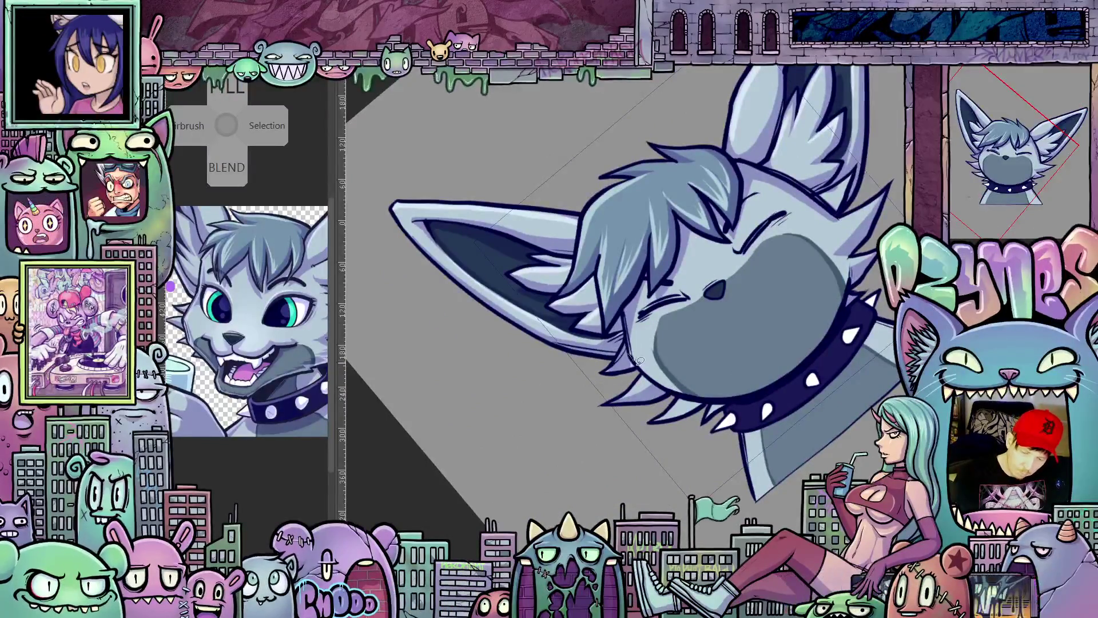
mouse_move(681, 385)
mouse_down()
mouse_move(822, 413)
mouse_move(723, 491)
mouse_up()
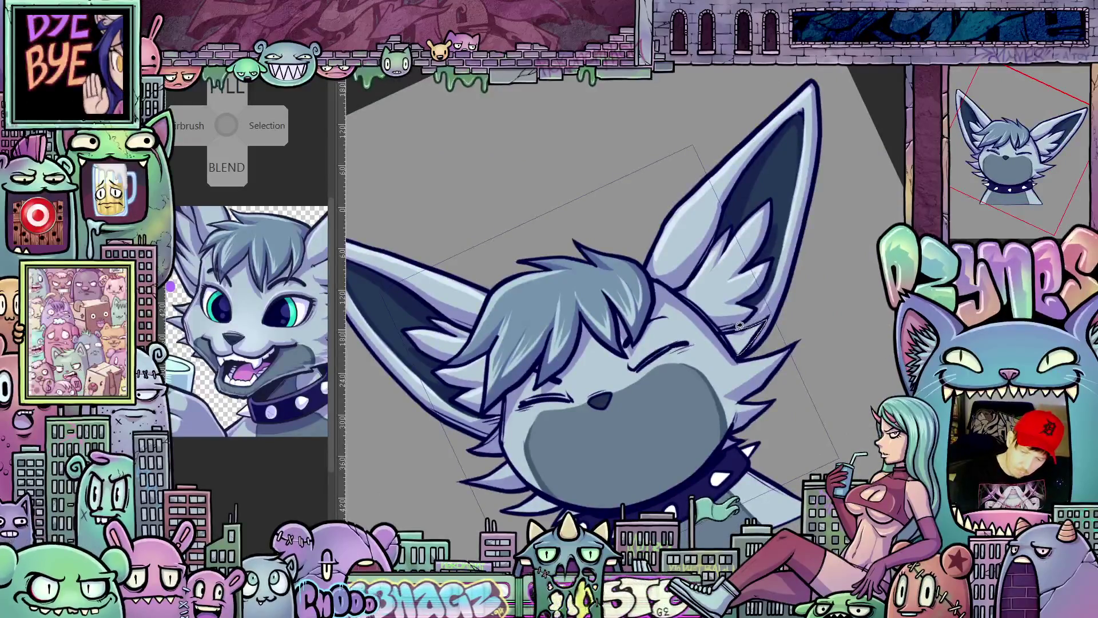
drag(598, 398, 639, 291)
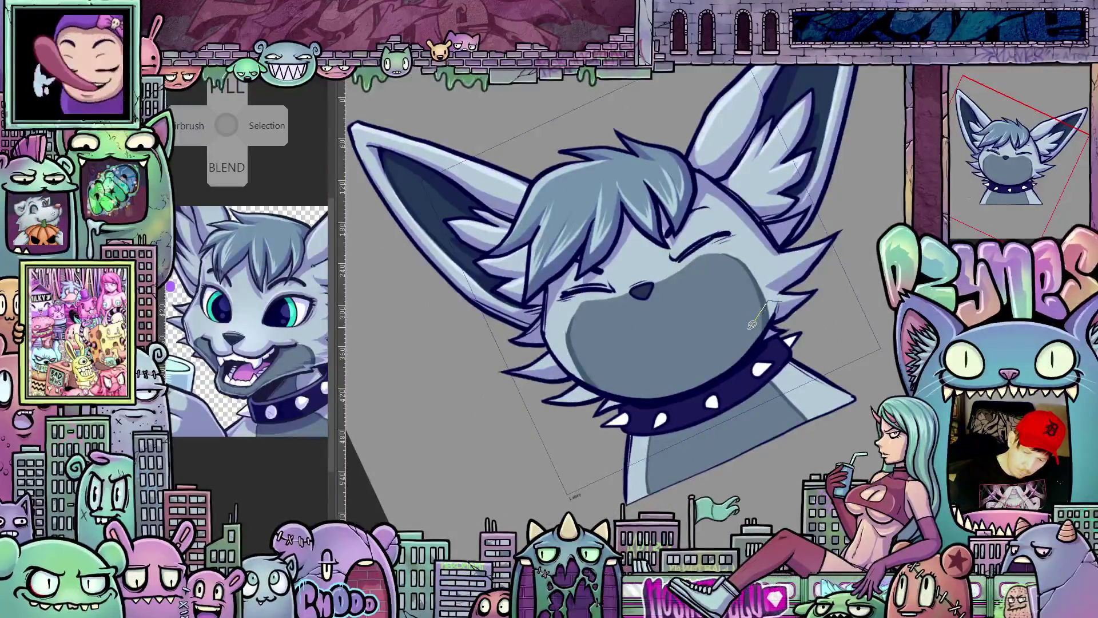
mouse_move(769, 296)
mouse_down()
mouse_move(695, 365)
mouse_move(625, 374)
mouse_up()
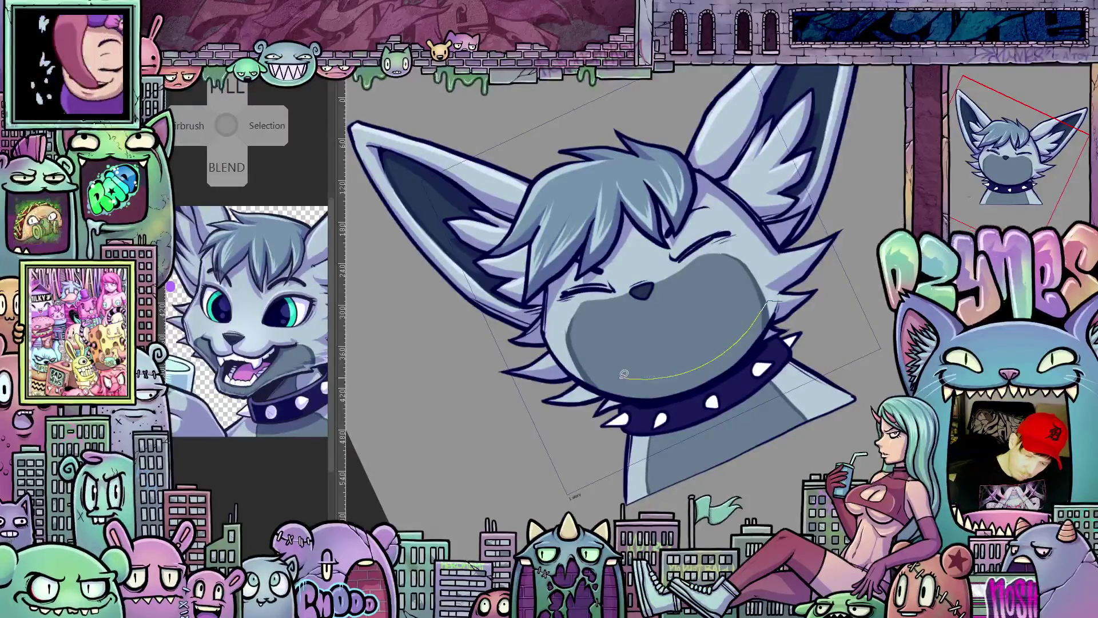
drag(558, 349, 545, 337)
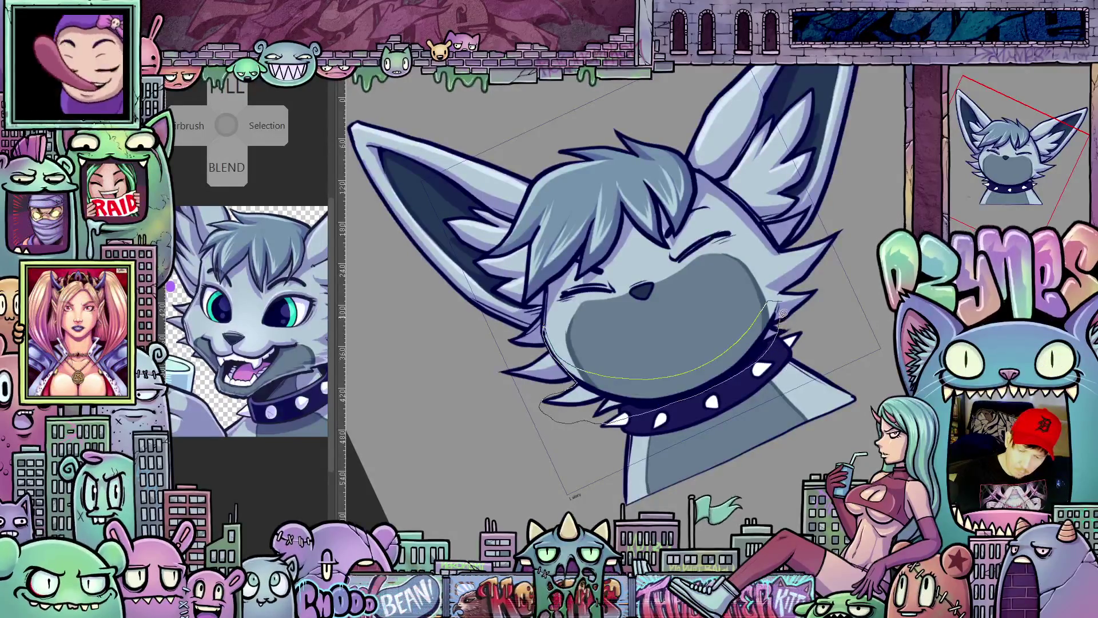
drag(781, 304, 770, 336)
mouse_move(816, 303)
mouse_down()
mouse_move(777, 436)
mouse_move(846, 254)
mouse_move(760, 265)
mouse_up()
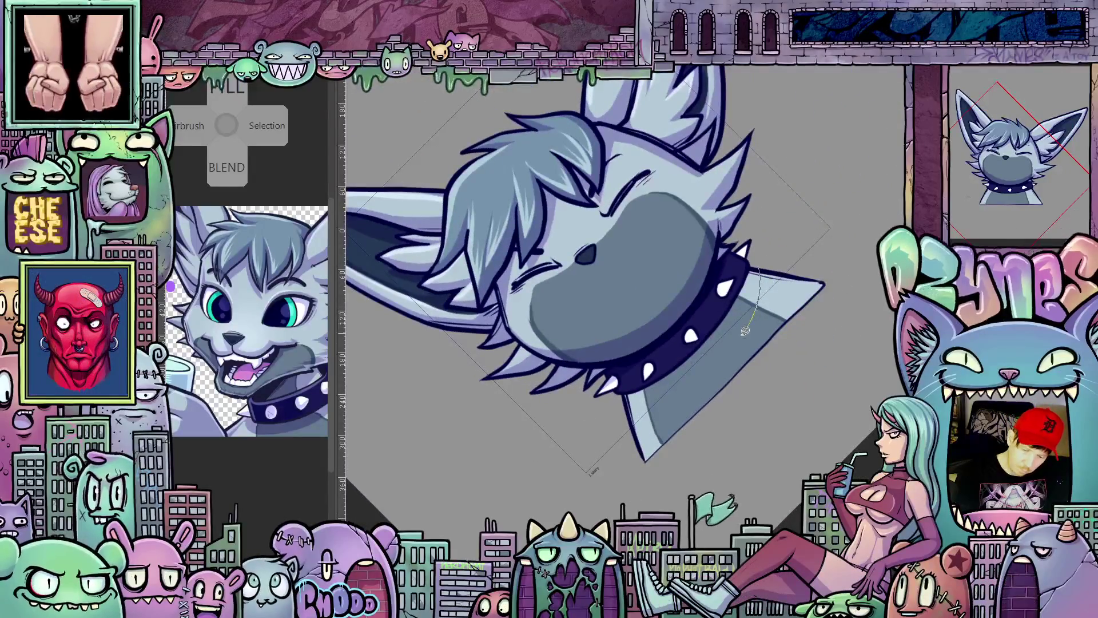
drag(696, 378, 648, 400)
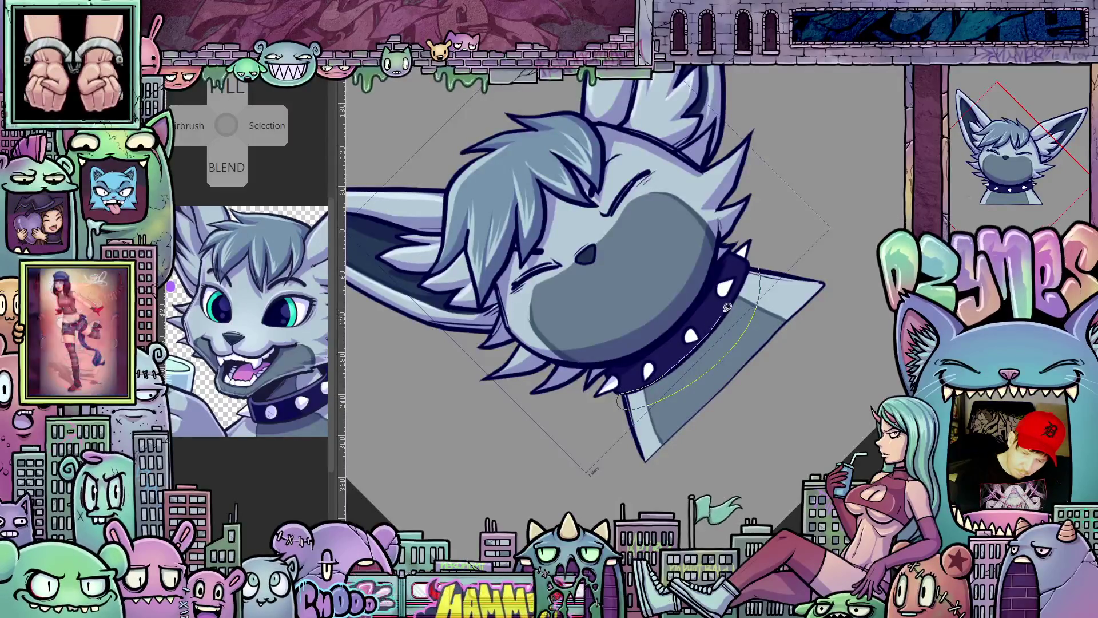
mouse_move(699, 340)
mouse_down()
mouse_move(727, 266)
mouse_move(684, 302)
mouse_up()
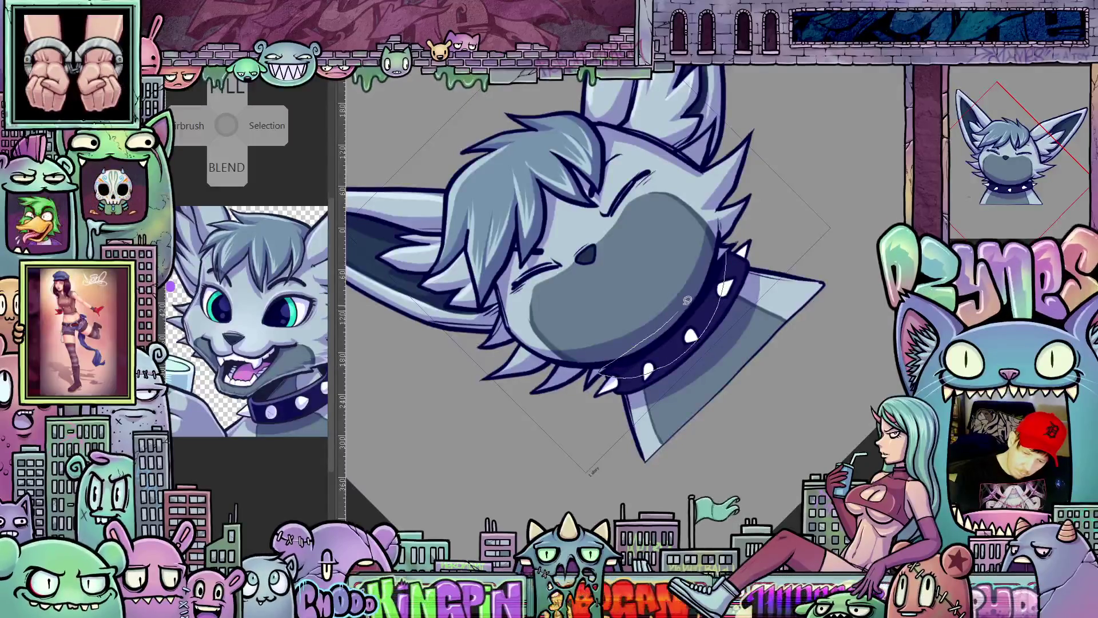
key(Escape)
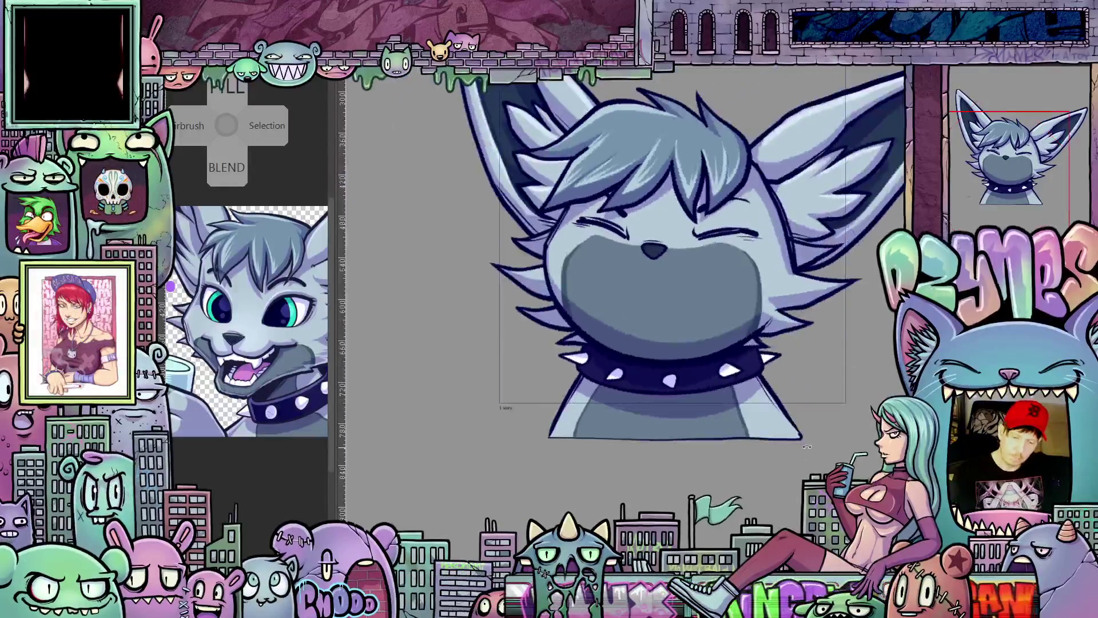
Step: Rotate the view upright on the fox head and show the blue sketch over it
drag(805, 447, 810, 463)
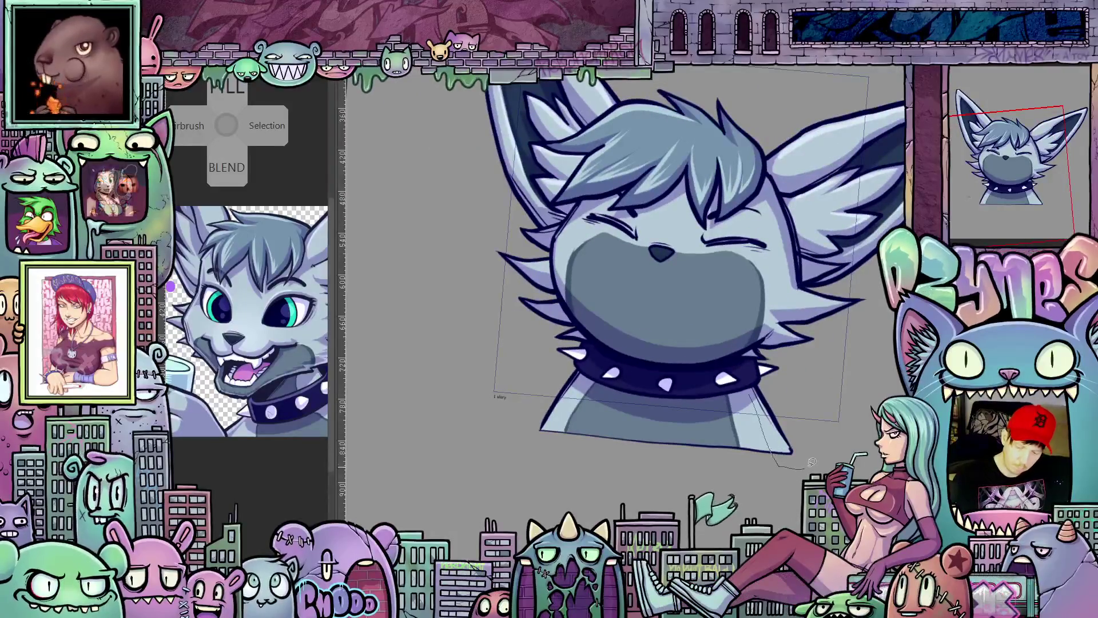
drag(809, 463, 798, 342)
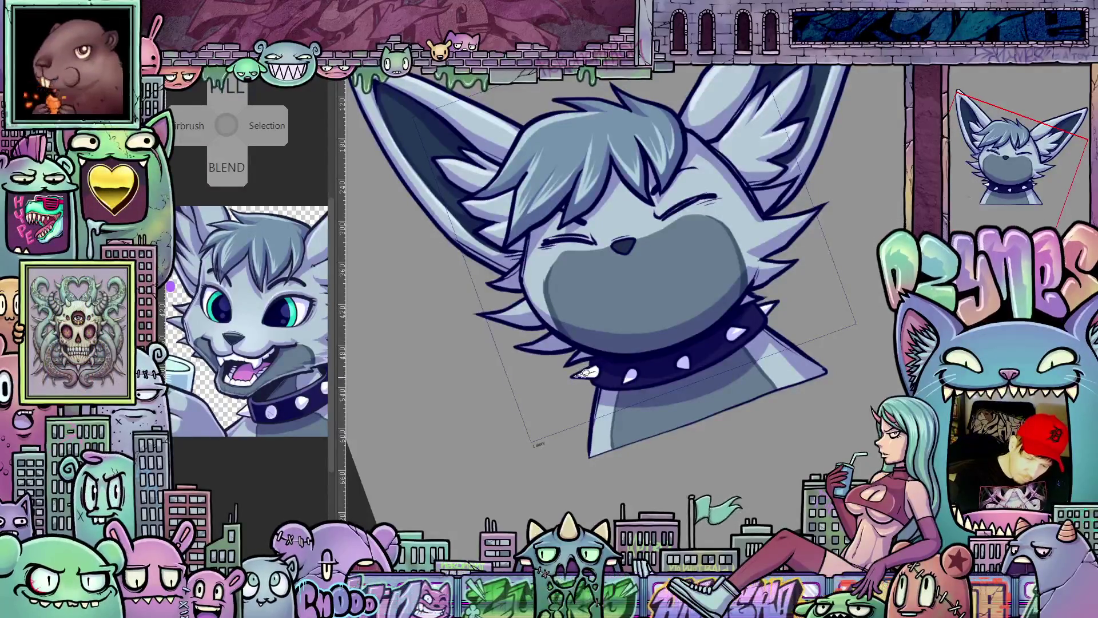
mouse_move(601, 369)
mouse_down()
mouse_move(658, 466)
mouse_move(796, 446)
mouse_move(821, 407)
mouse_up()
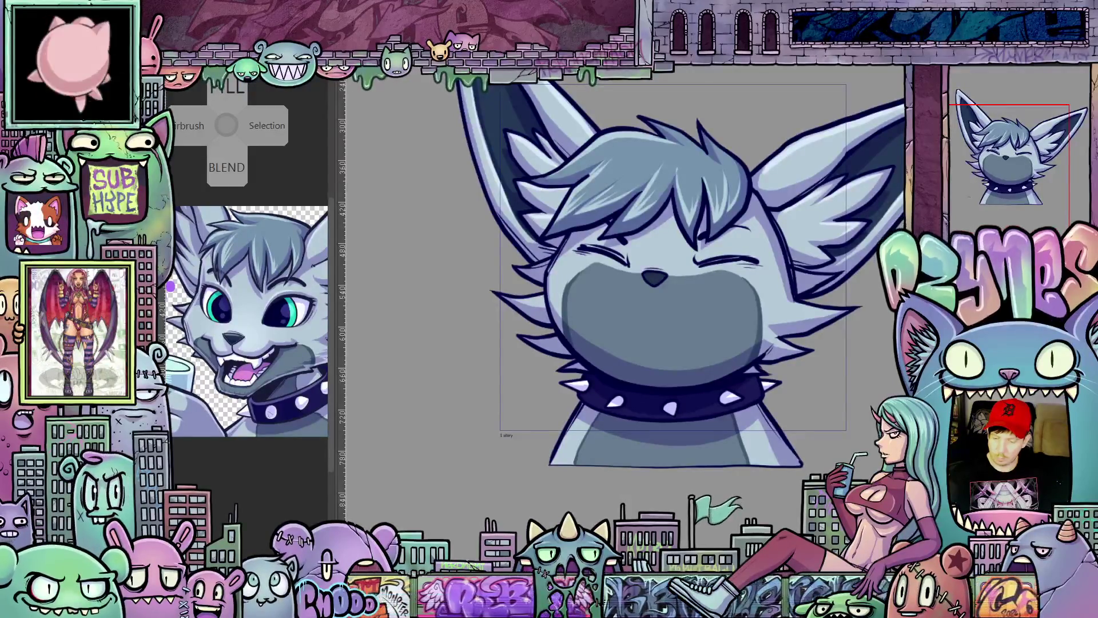
key(ctrl+z)
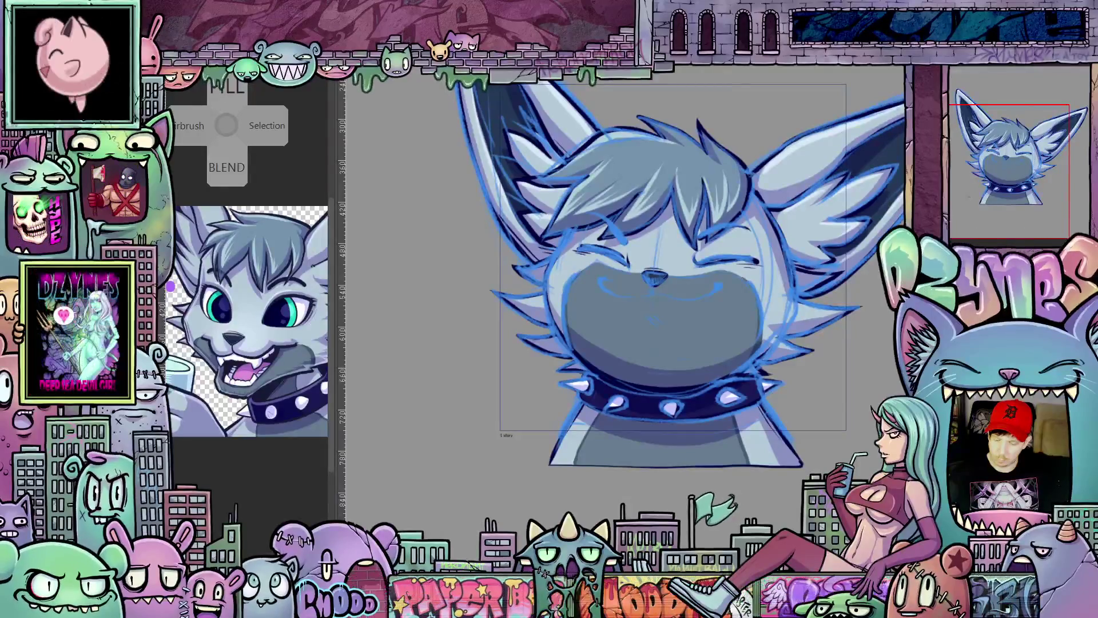
scroll(702, 344, up, 2)
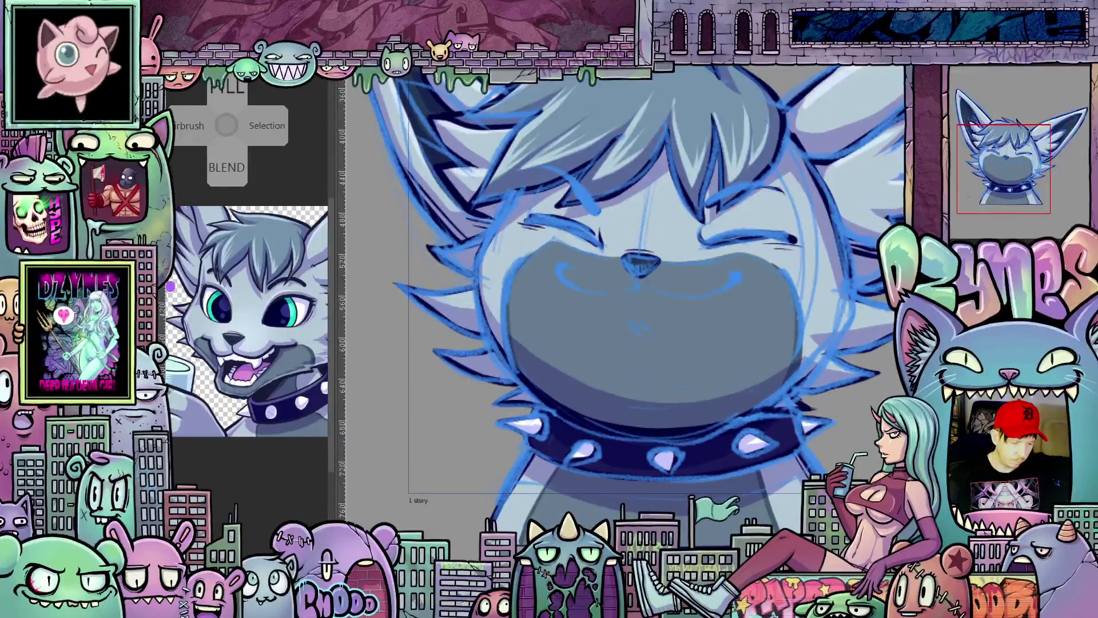
Step: Pan to the face and hide the face colour fill to expose the blue sketch
drag(617, 369, 671, 429)
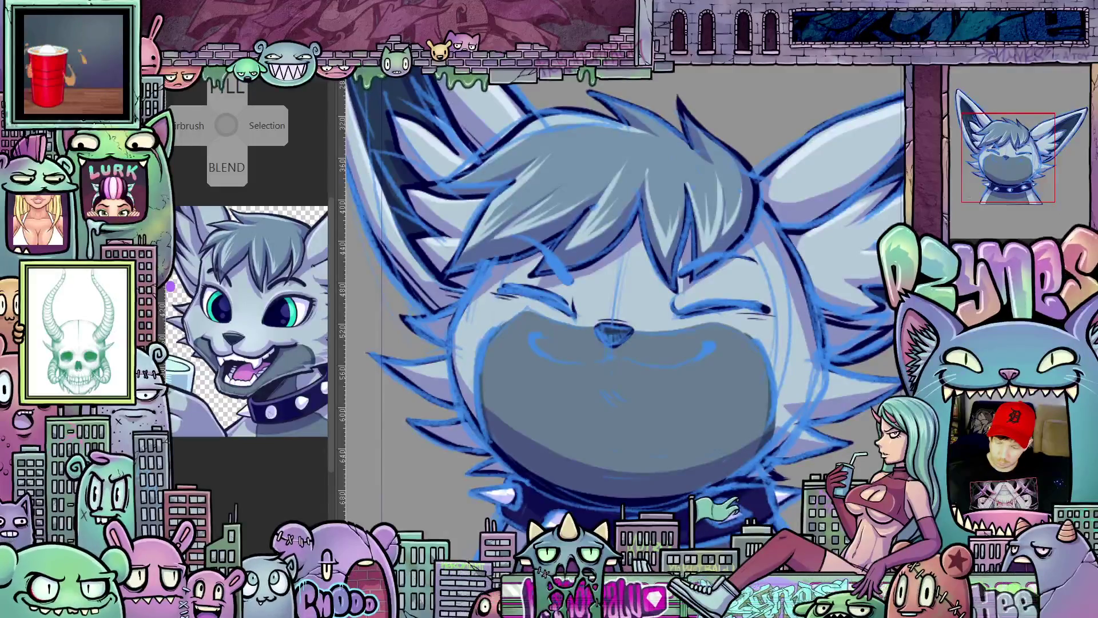
key(ctrl+z)
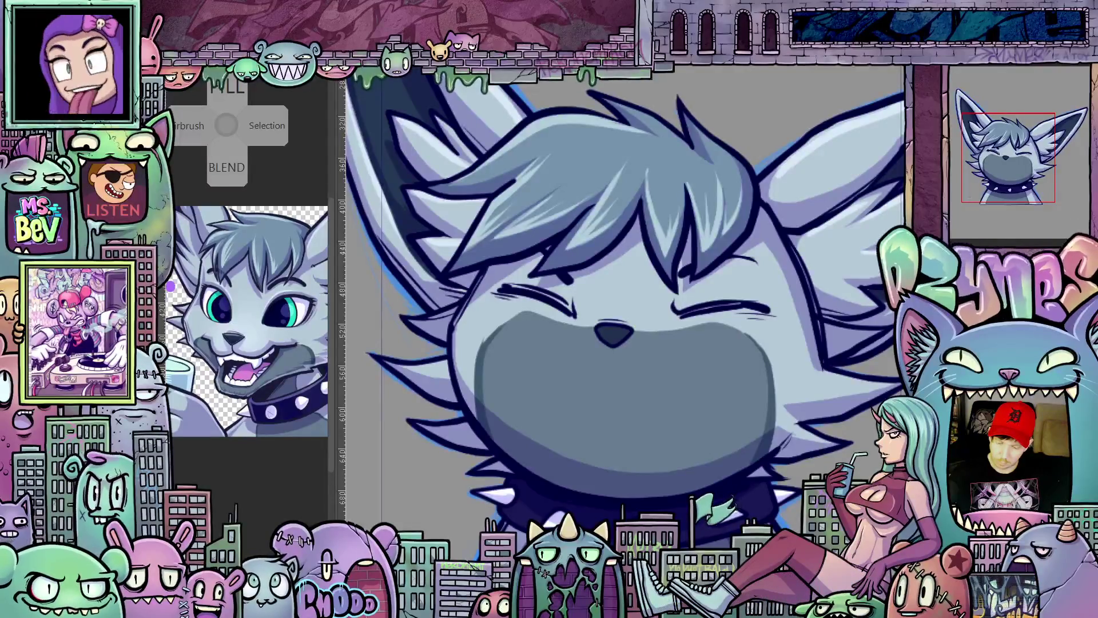
key(ctrl+z)
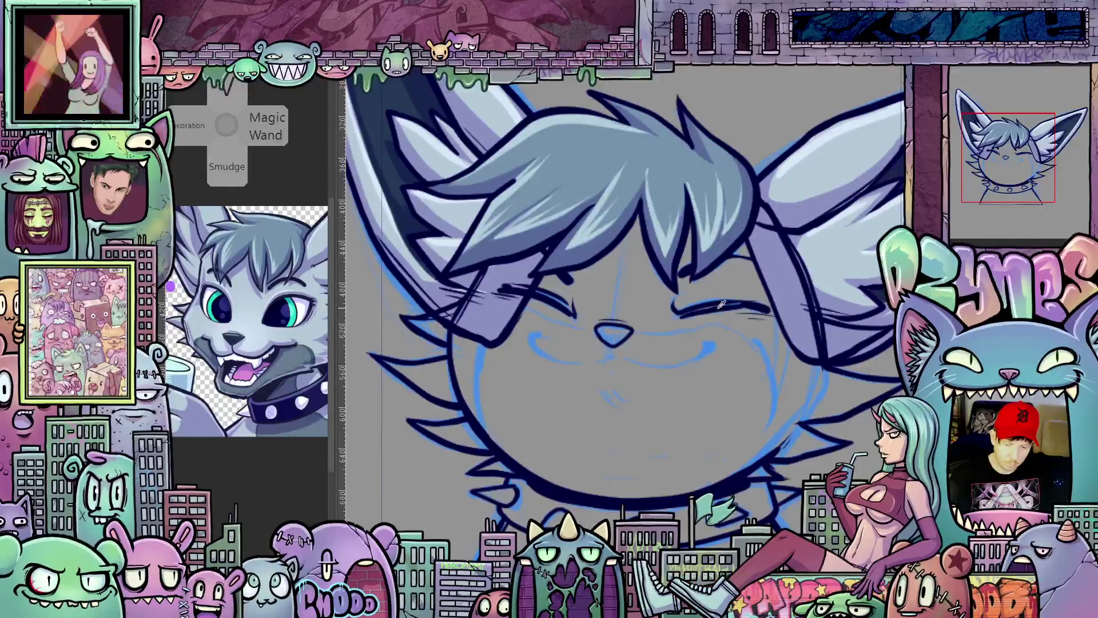
scroll(654, 362, up, 2)
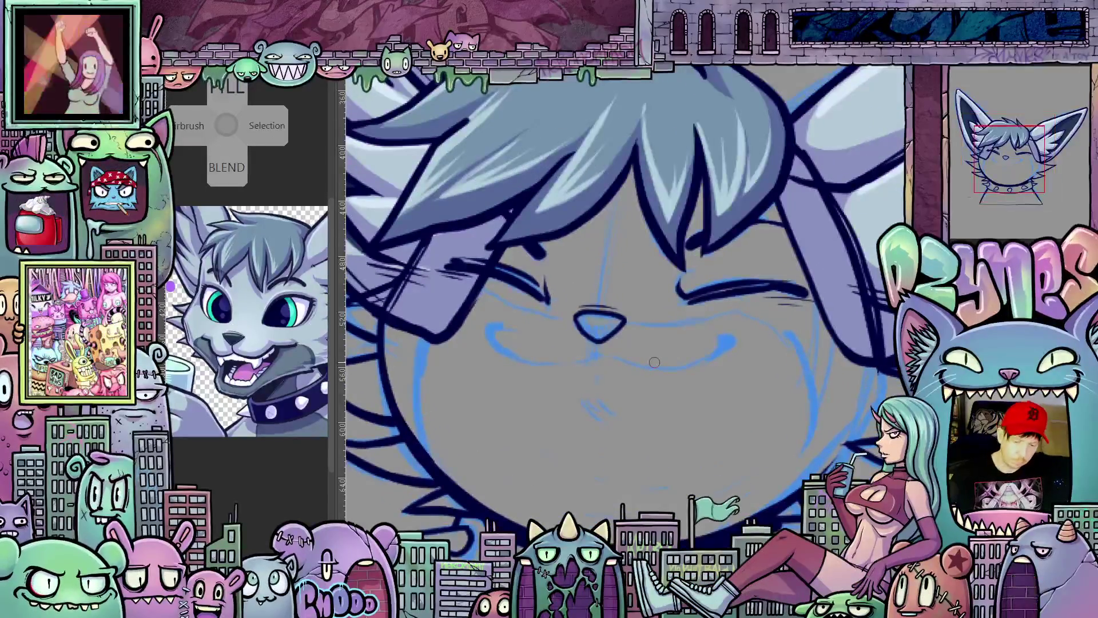
Step: Ink the closed eye's outer line, under-eye curve and short cheek strokes with the view rotated
key(minus)
key(minus)
key(minus)
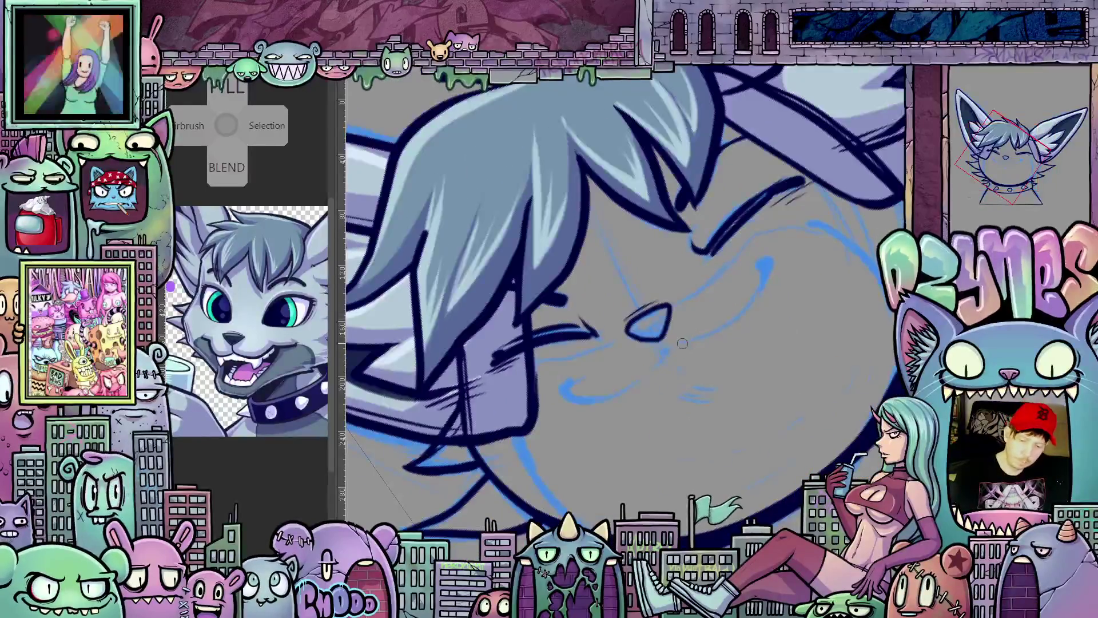
drag(668, 342, 721, 328)
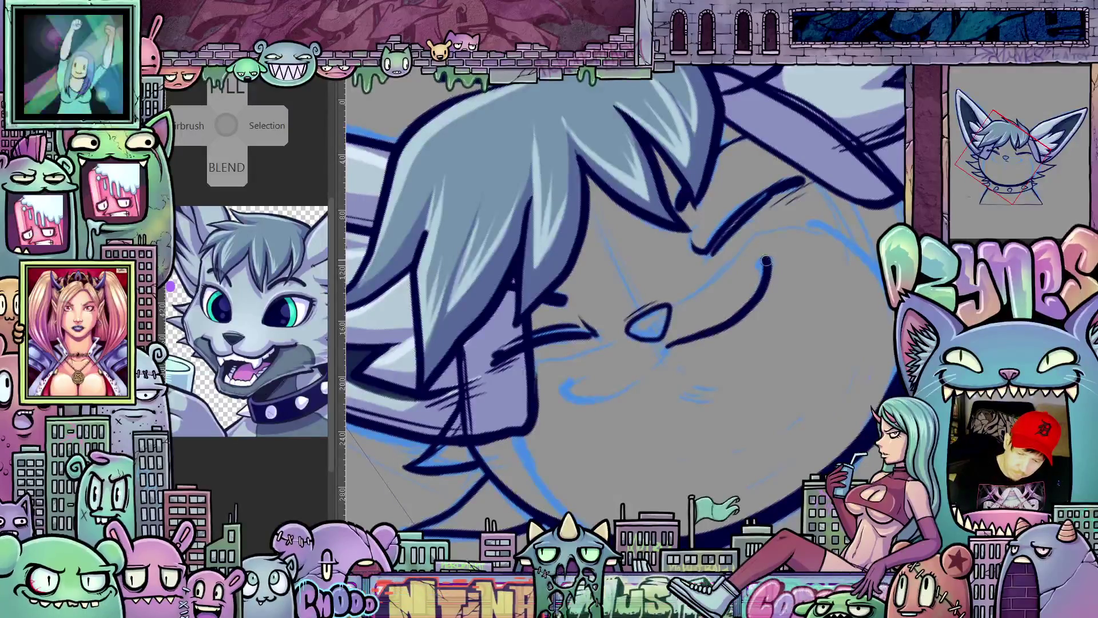
key(minus)
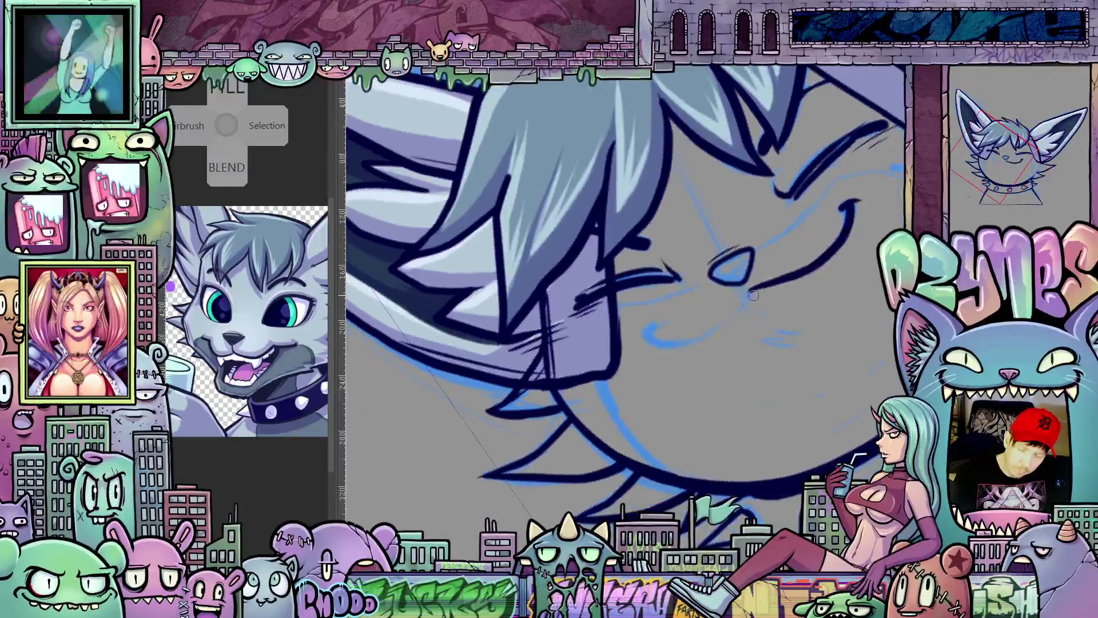
mouse_move(711, 329)
mouse_down()
mouse_move(677, 344)
mouse_move(645, 333)
mouse_up()
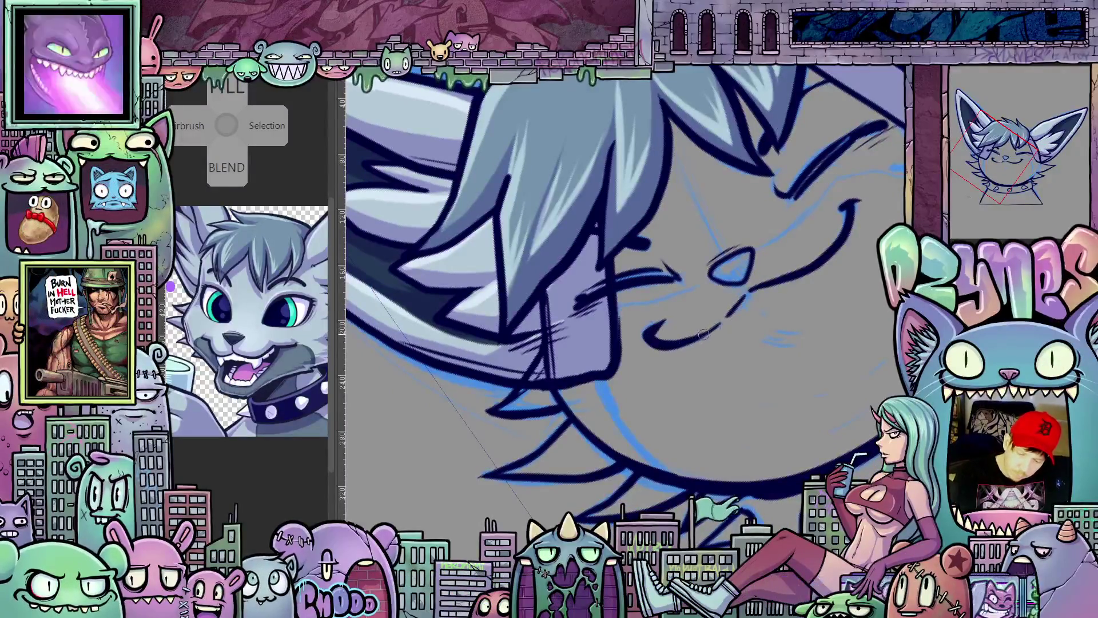
scroll(805, 332, down, 3)
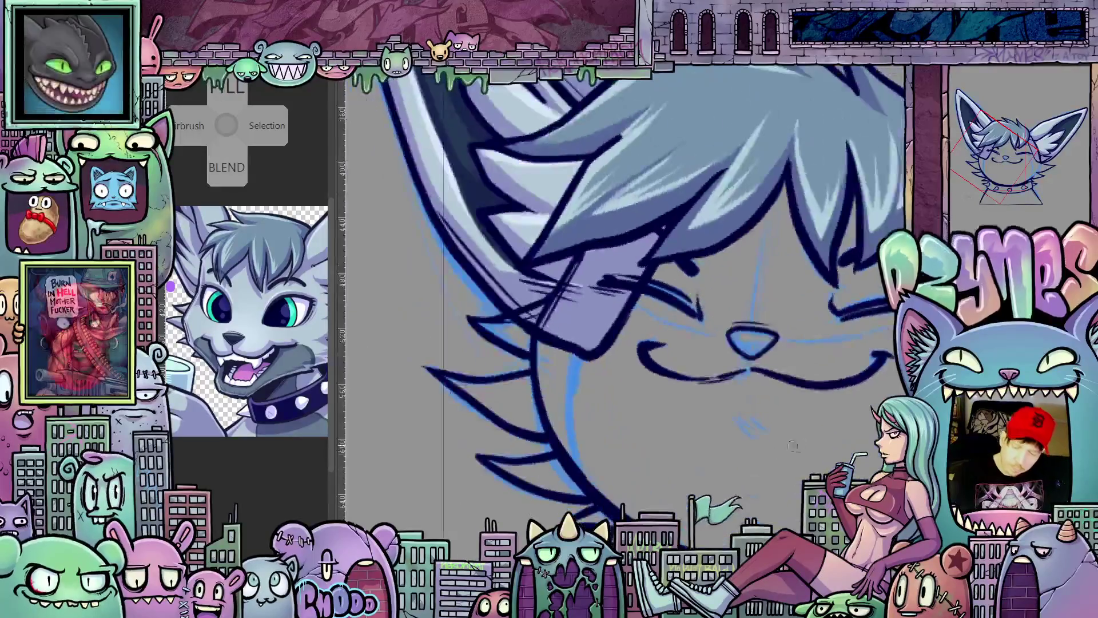
scroll(675, 387, up, 3)
scroll(675, 388, up, 2)
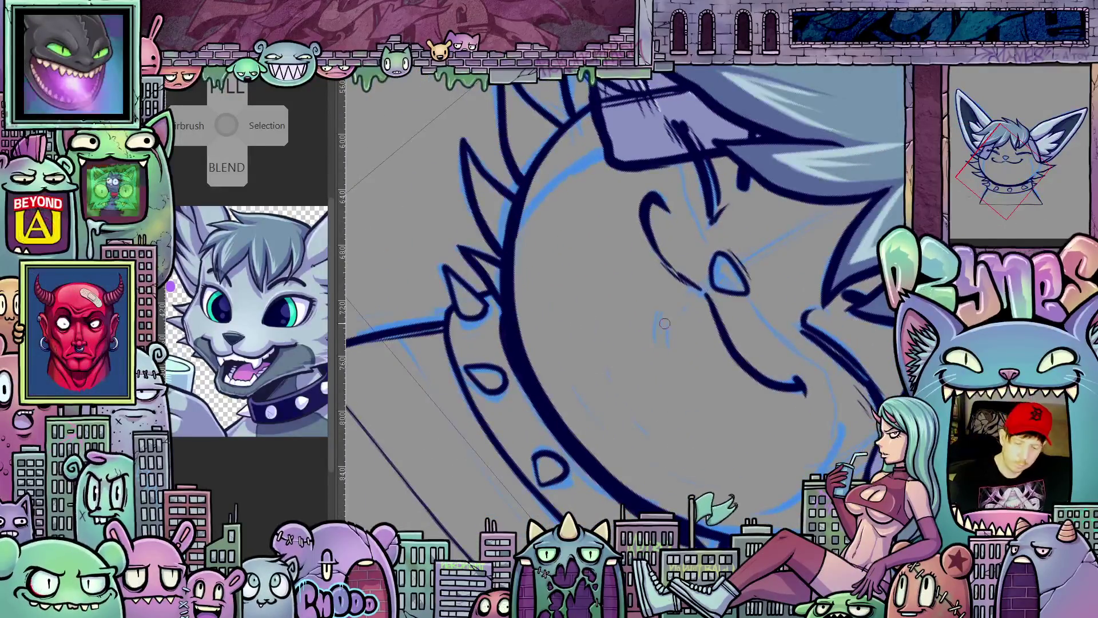
drag(662, 314, 659, 342)
scroll(666, 311, down, 2)
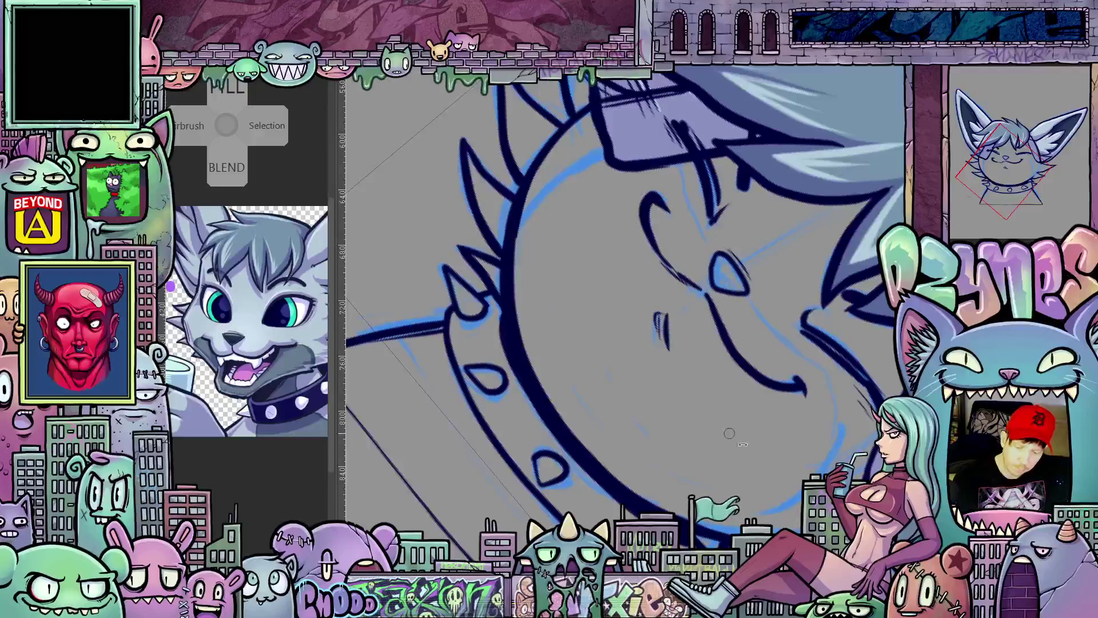
Step: Return the view upright, tilt and pan across the face, and reach the layer options
key(ctrl+shift+r)
scroll(691, 355, up, 3)
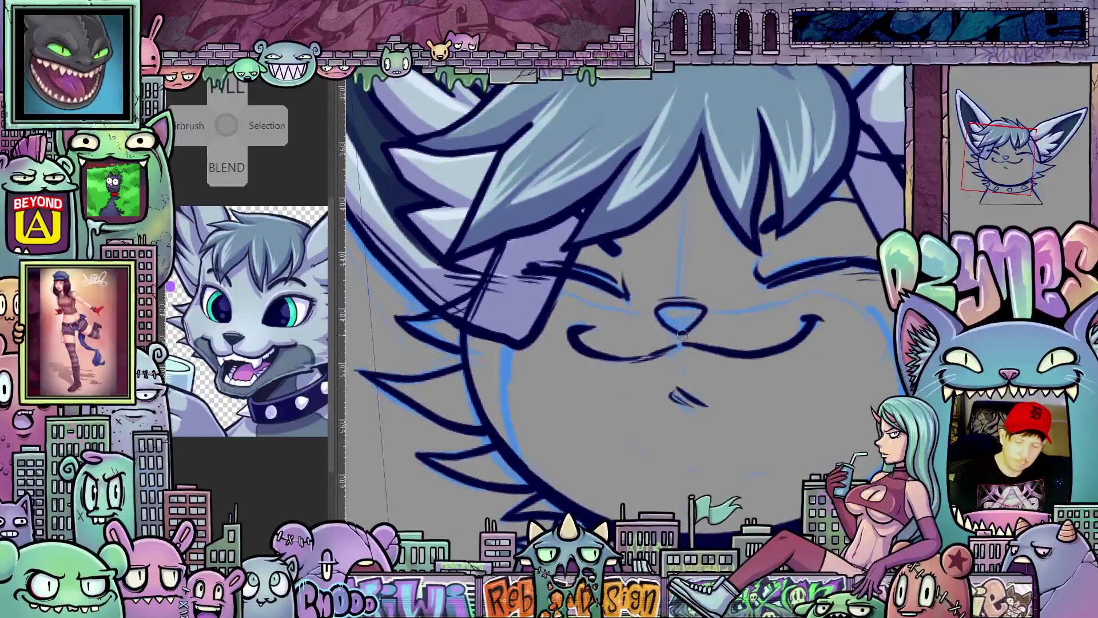
mouse_move(691, 355)
mouse_down()
mouse_move(751, 263)
mouse_move(712, 292)
mouse_up()
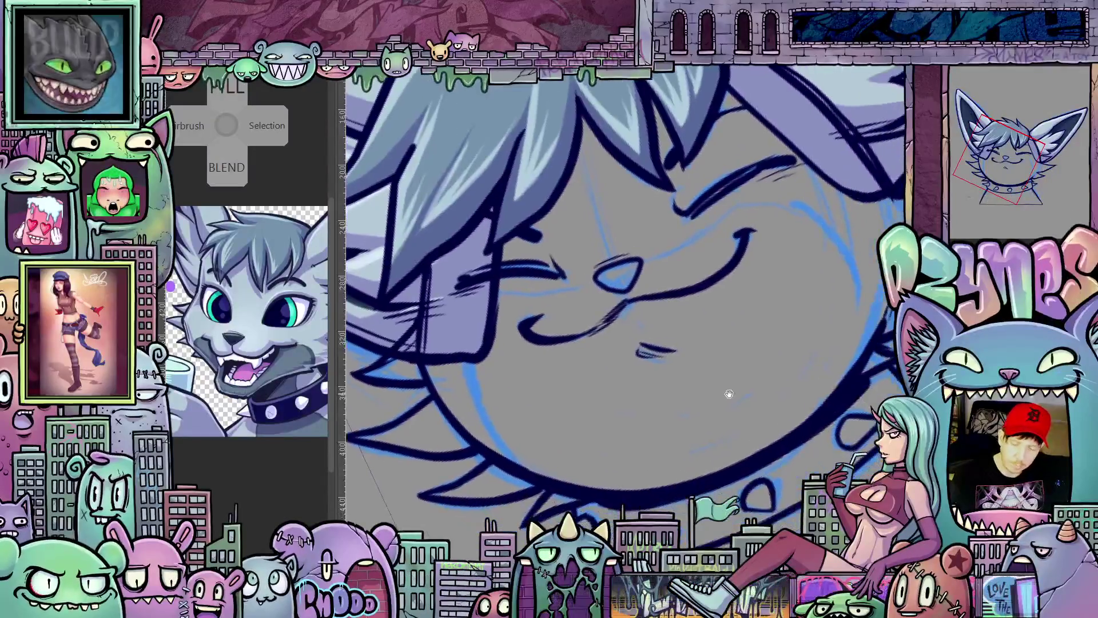
drag(728, 392, 799, 417)
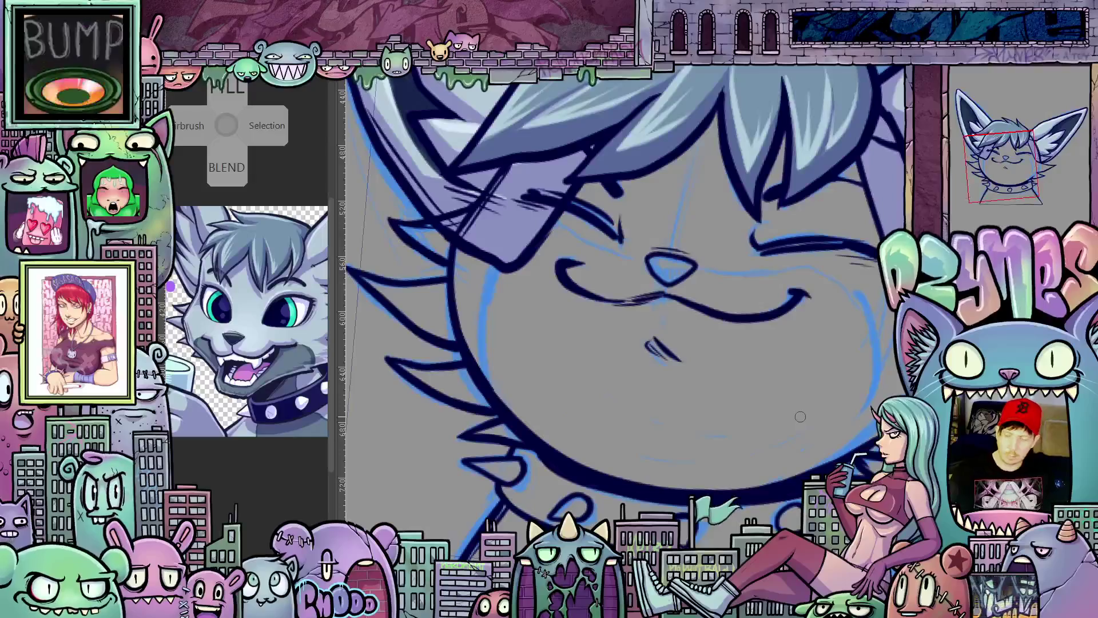
scroll(819, 369, down, 1)
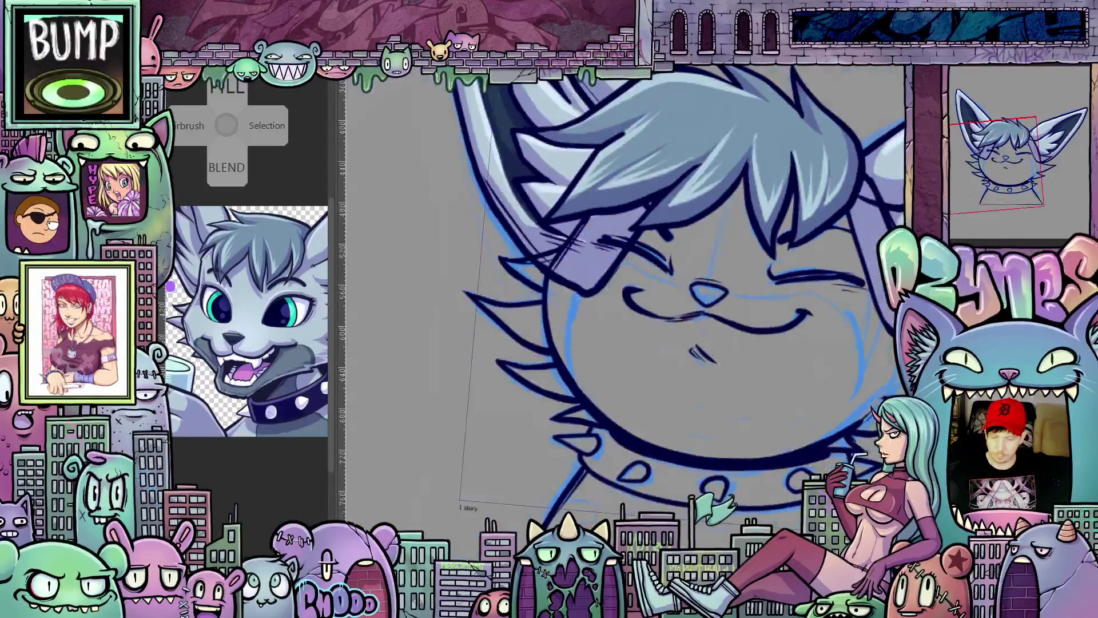
right_click(962, 140)
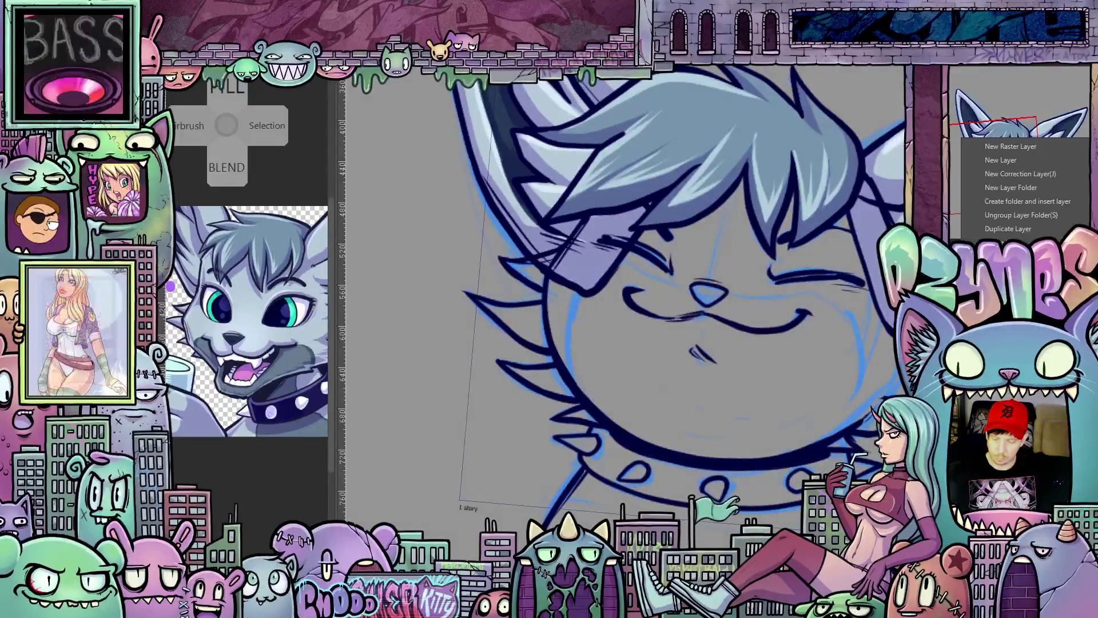
Step: Dismiss the layer options unchanged, tilt and re-level the view, then switch to the other illustration
click(1014, 230)
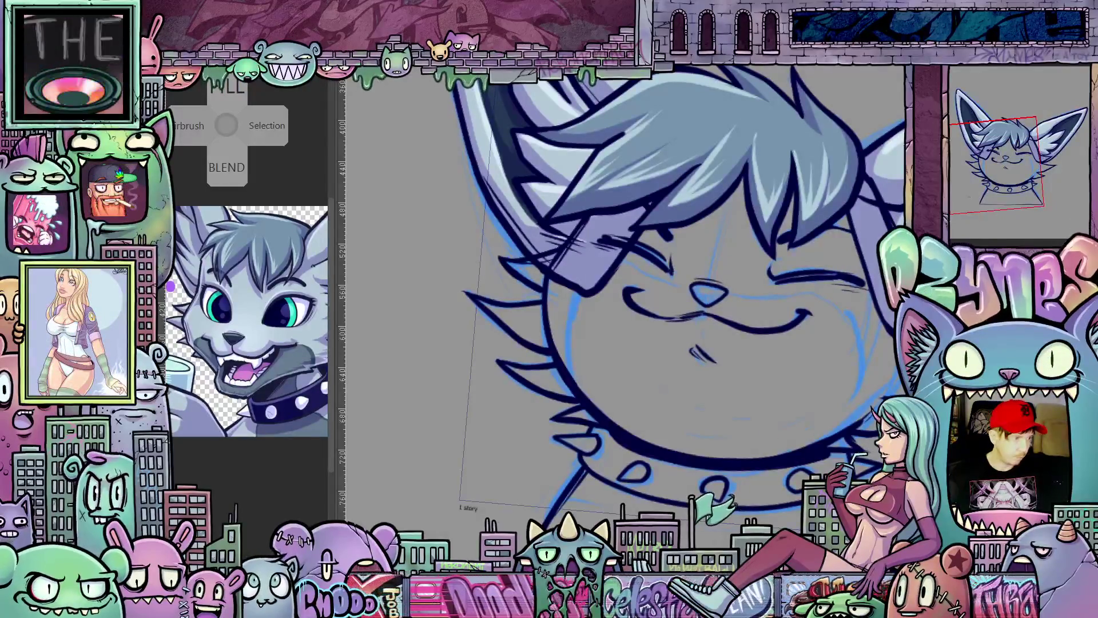
drag(669, 172, 653, 163)
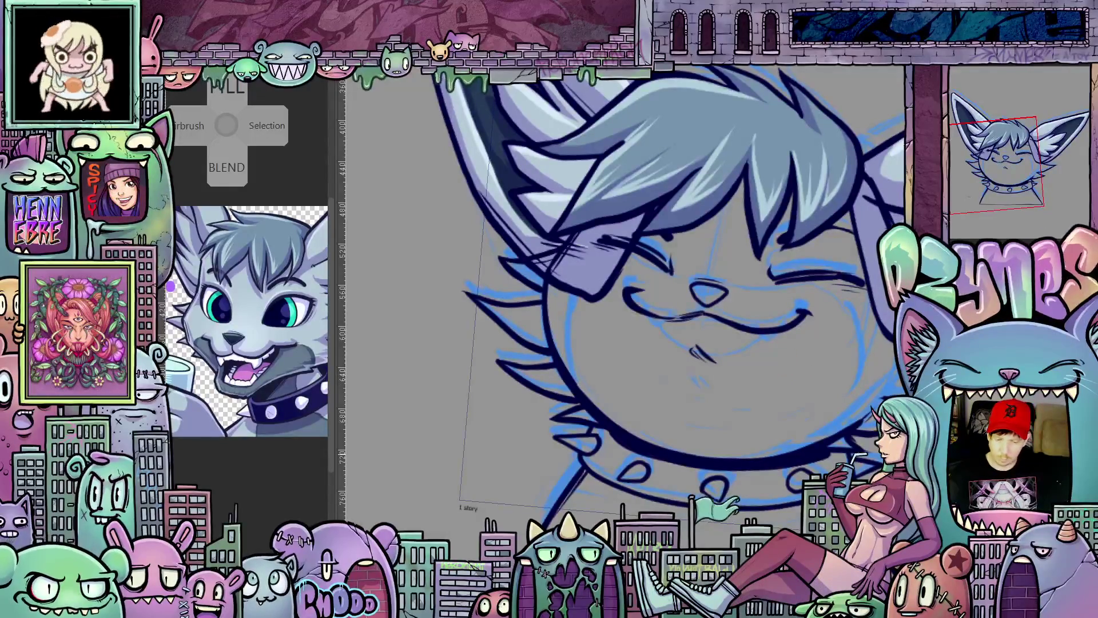
key(ctrl+shift+r)
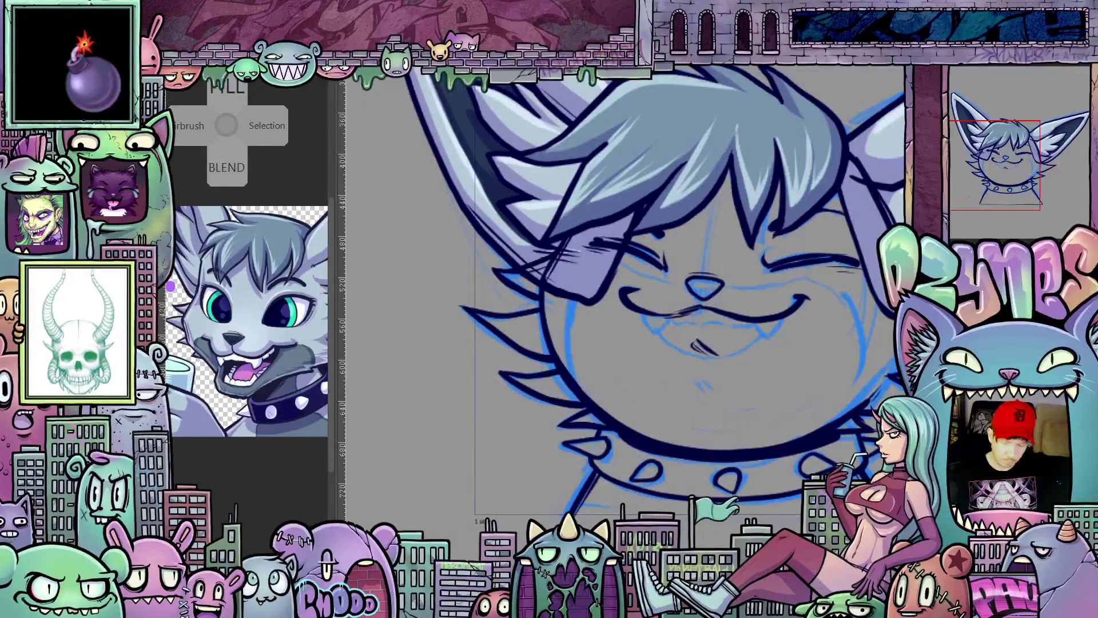
scroll(820, 422, up, 2)
scroll(819, 422, down, 3)
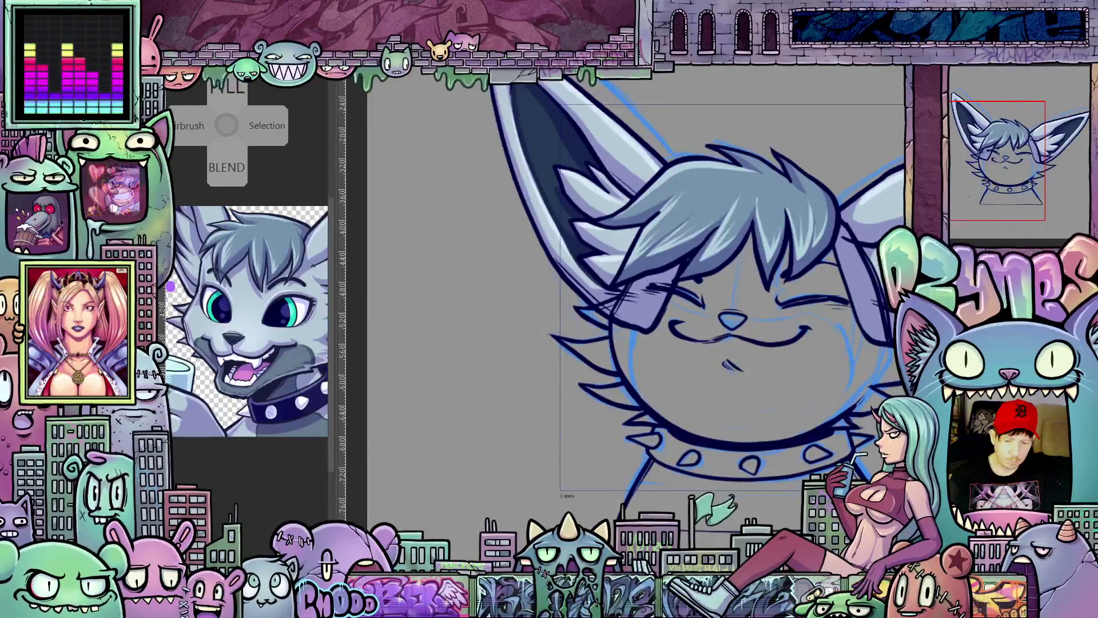
key(ctrl+Tab)
Step: Fit the two-women-and-demon illustration to the window and start a timelapse export
key(ctrl+0)
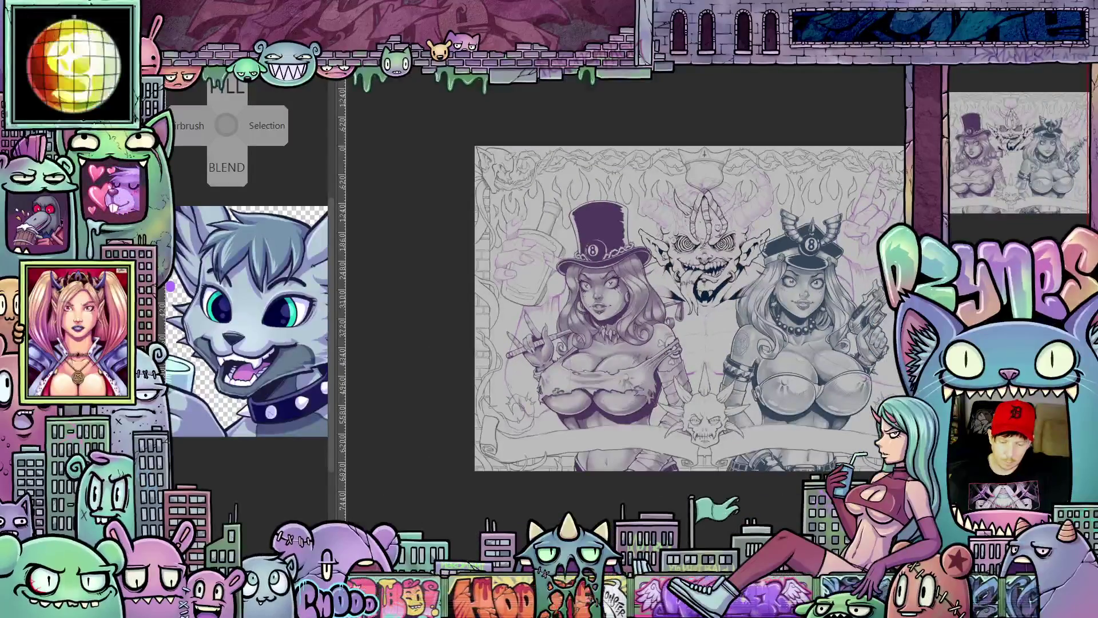
scroll(620, 319, up, 2)
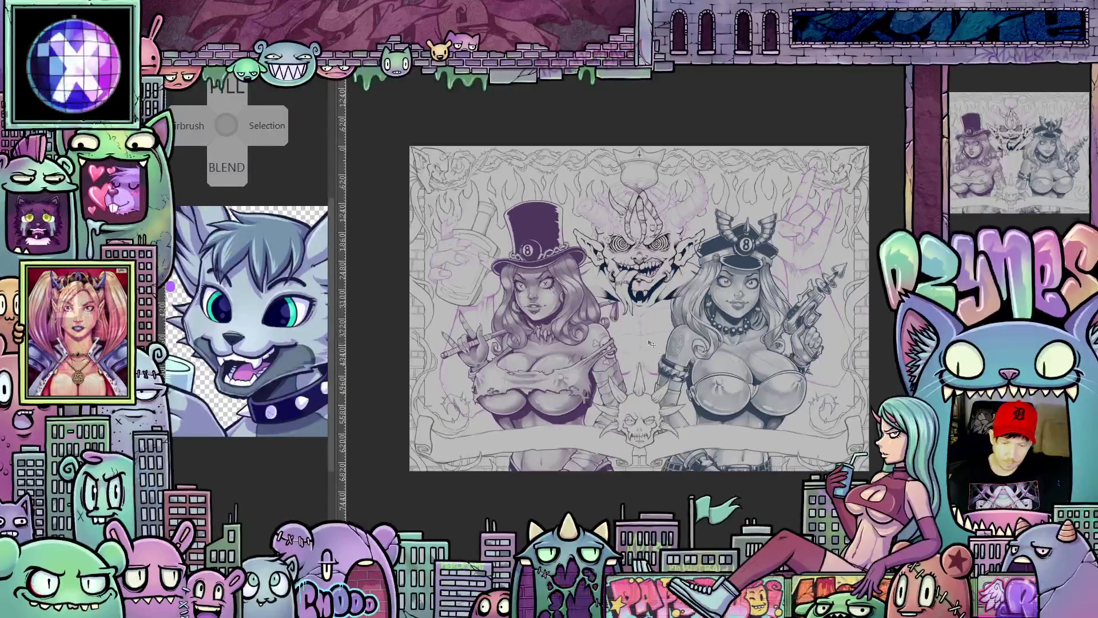
scroll(622, 319, up, 2)
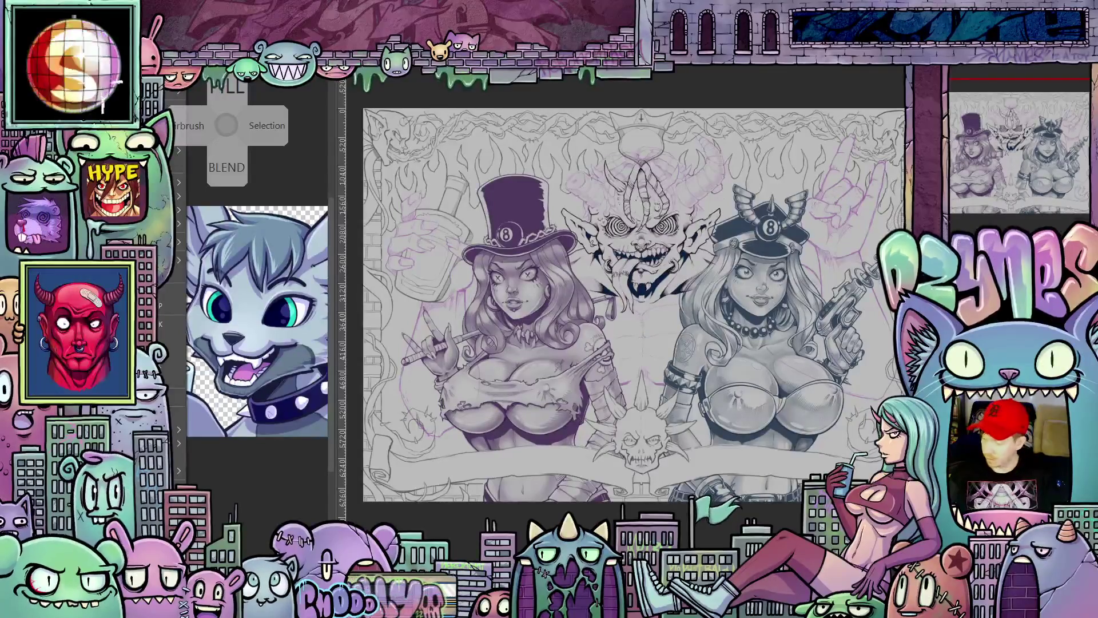
click(179, 243)
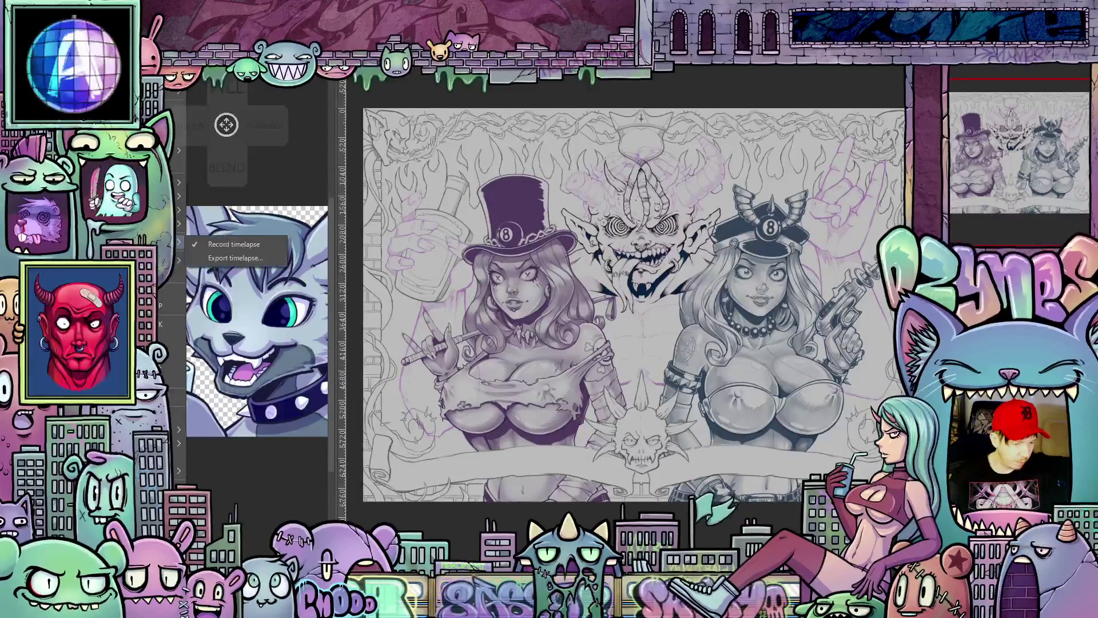
click(230, 260)
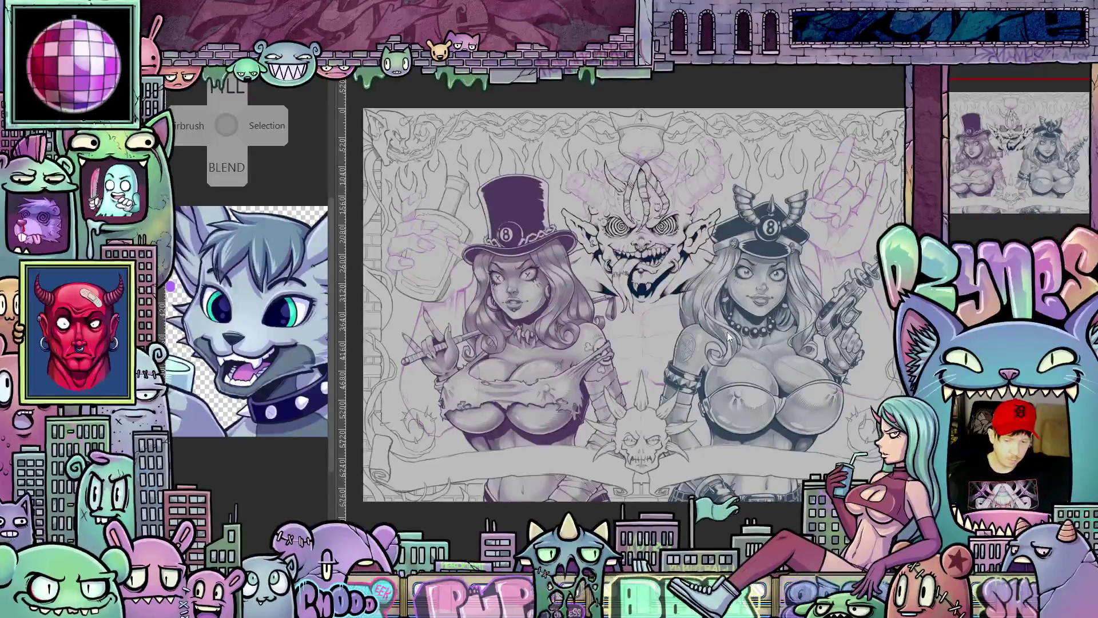